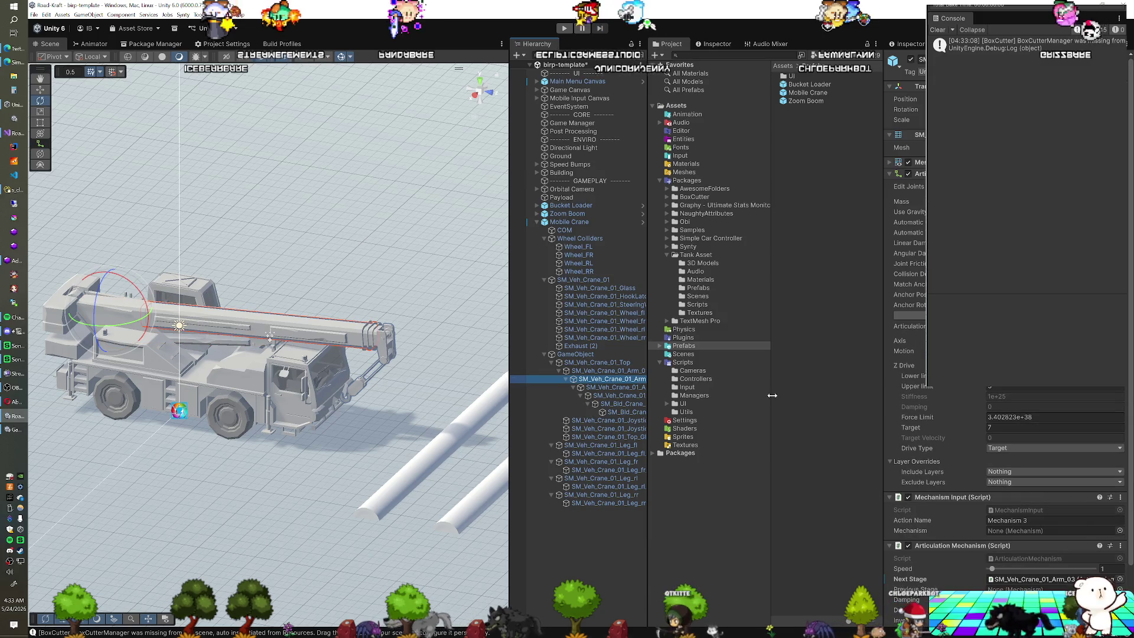
# Step: Reset the boom arm's Z Drive Target to 0, enter Play mode, and select the arm stages
pyautogui.write('0')
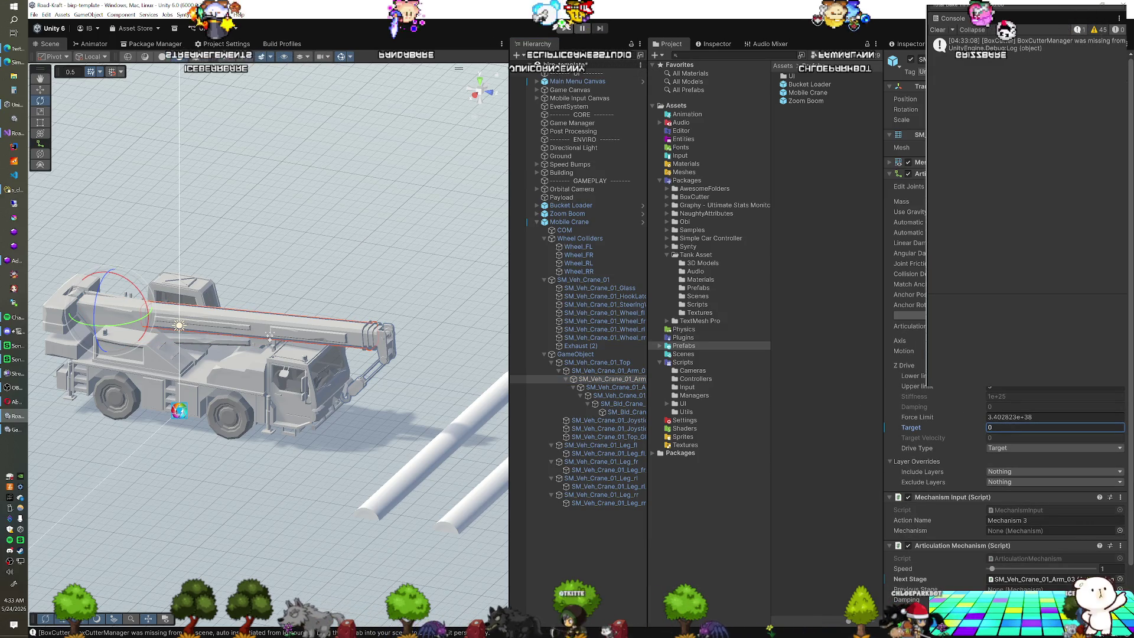
pyautogui.click(565, 28)
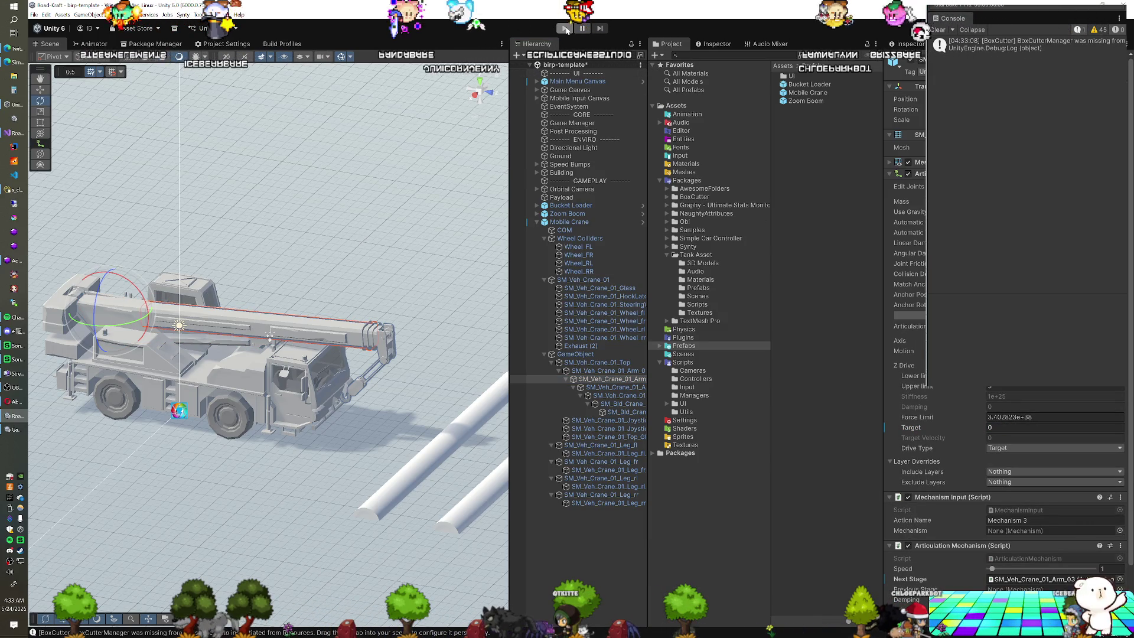
pyautogui.click(608, 371)
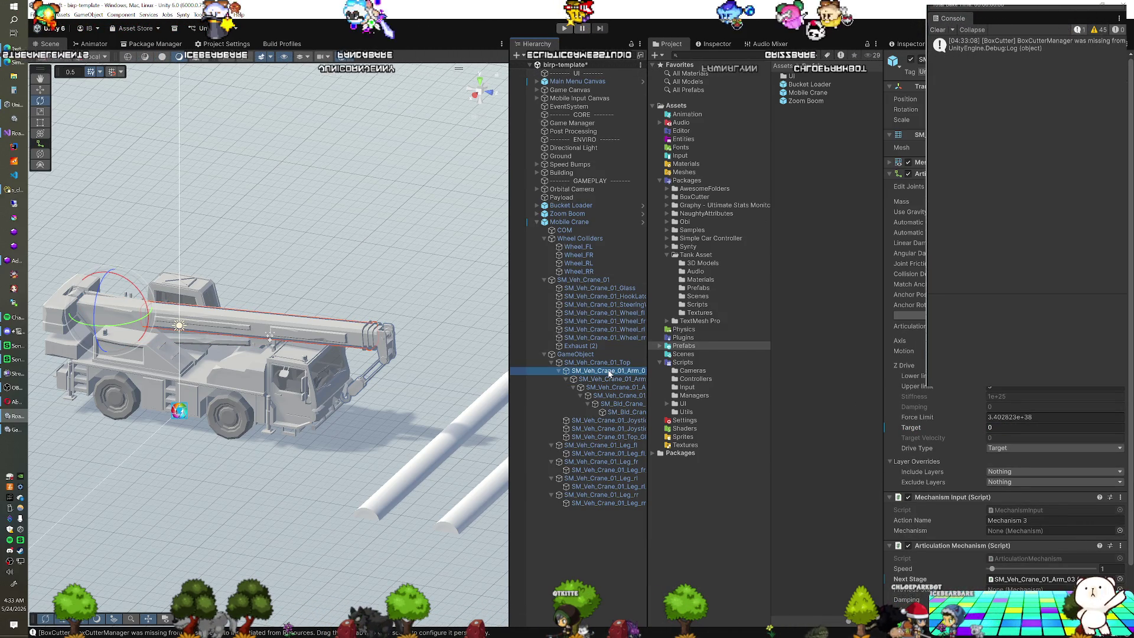
pyautogui.click(611, 380)
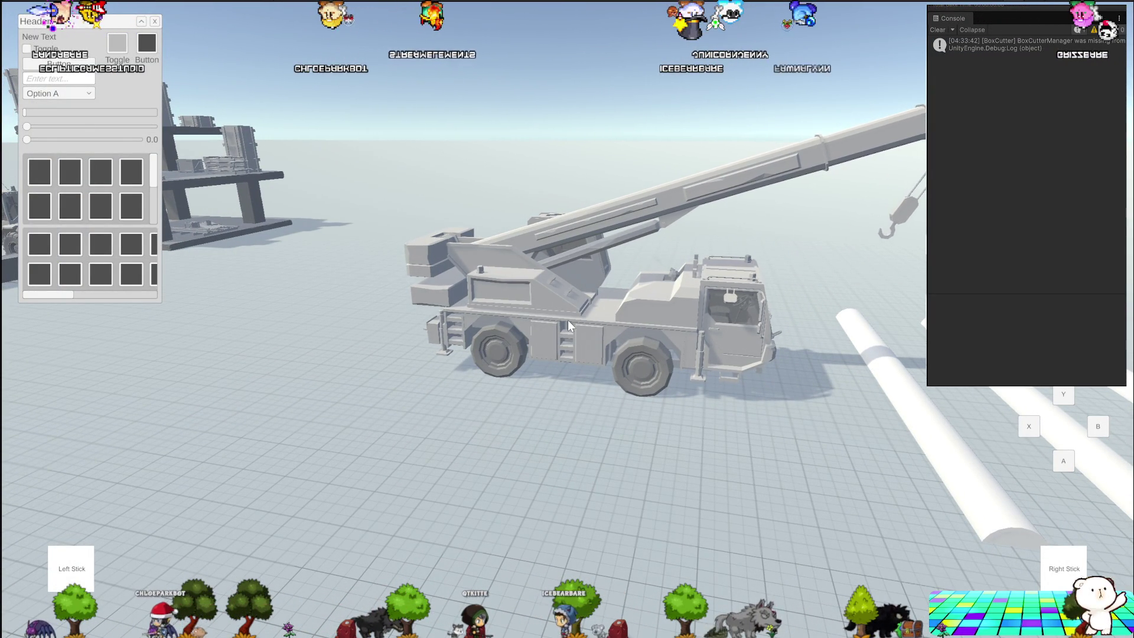
# Step: Extend the crane's boom stages in the running Game view, then retract them to horizontal
pyautogui.scroll(3, 580, 332)
pyautogui.scroll(-5, 583, 348)
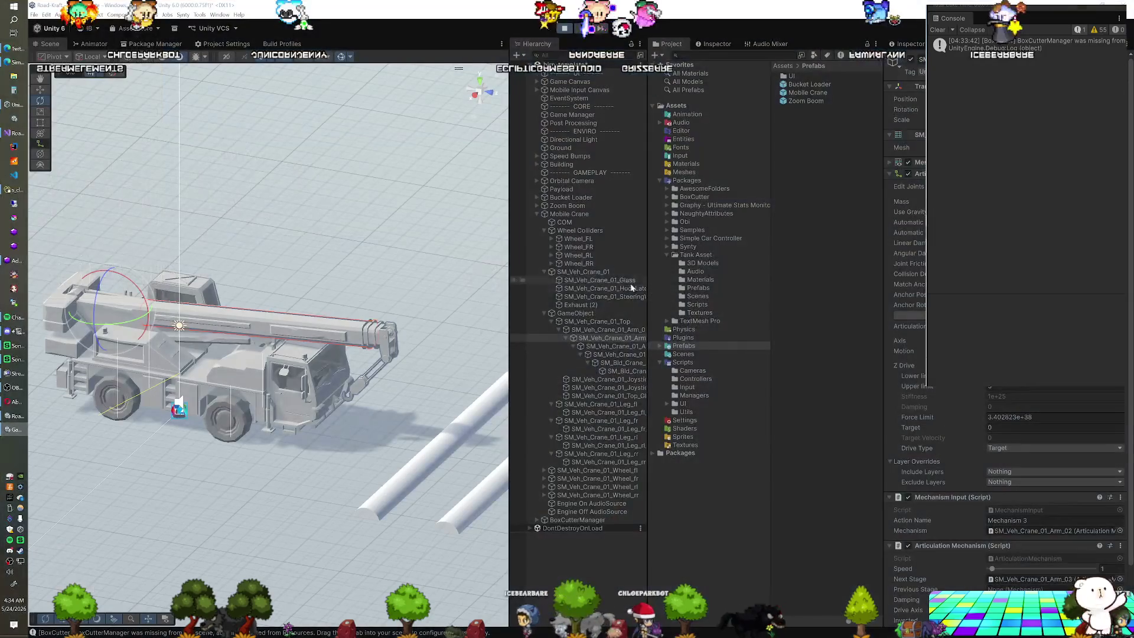
# Step: Set the next arm stage's drive Target to 0, stop Play mode, and switch to Visual Studio
pyautogui.click(619, 347)
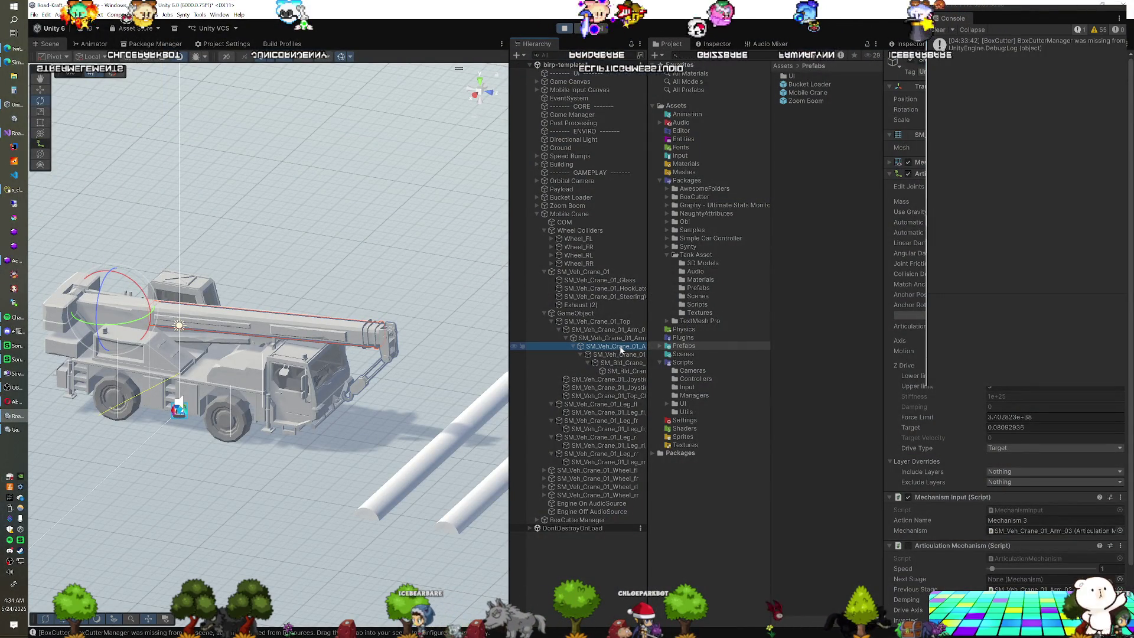
pyautogui.click(1054, 427)
pyautogui.write('0')
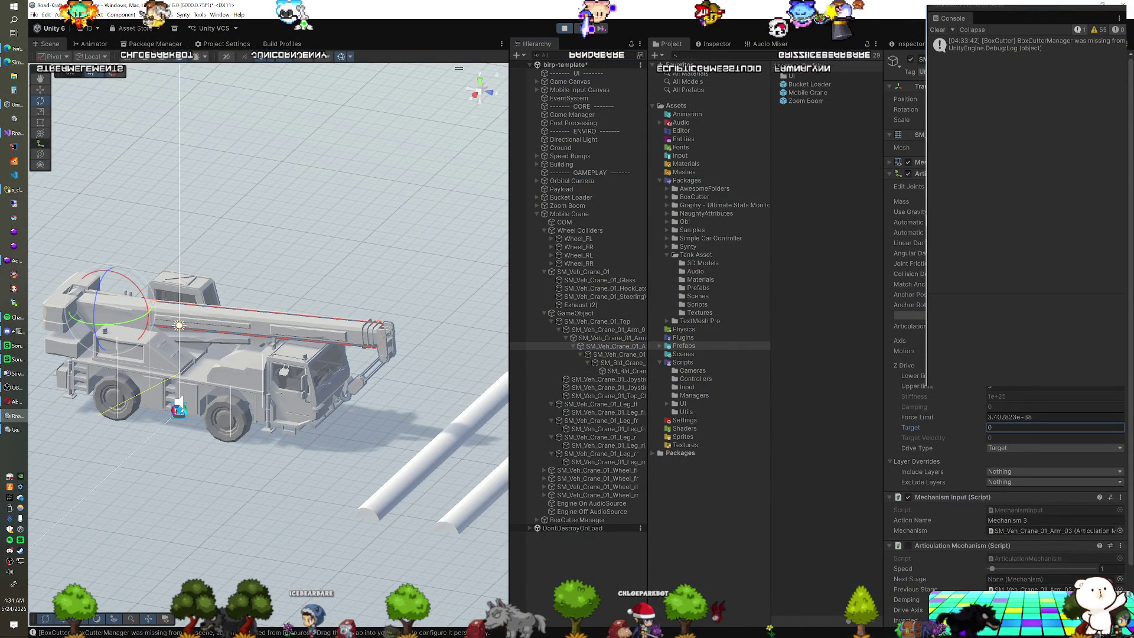
pyautogui.click(562, 29)
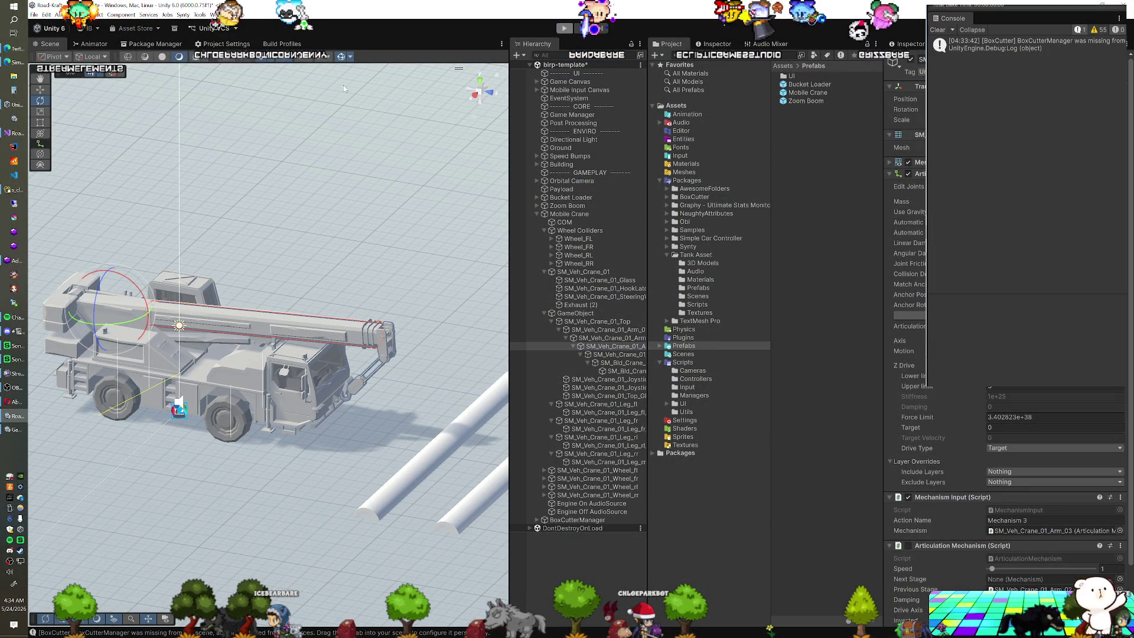
pyautogui.click(18, 134)
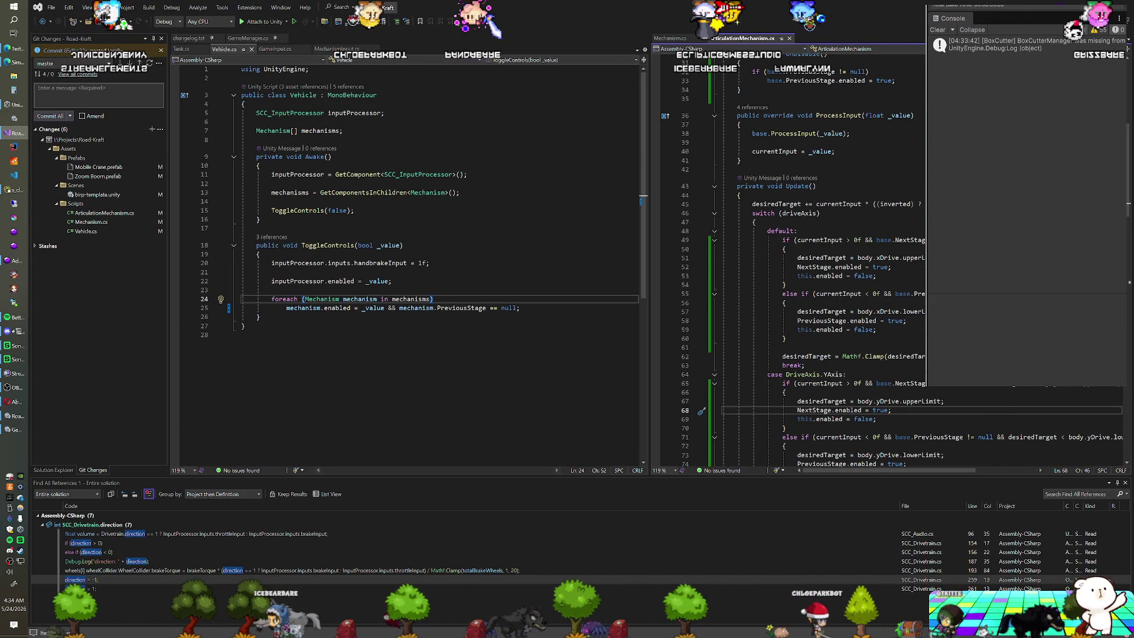
pyautogui.scroll(-16, 827, 266)
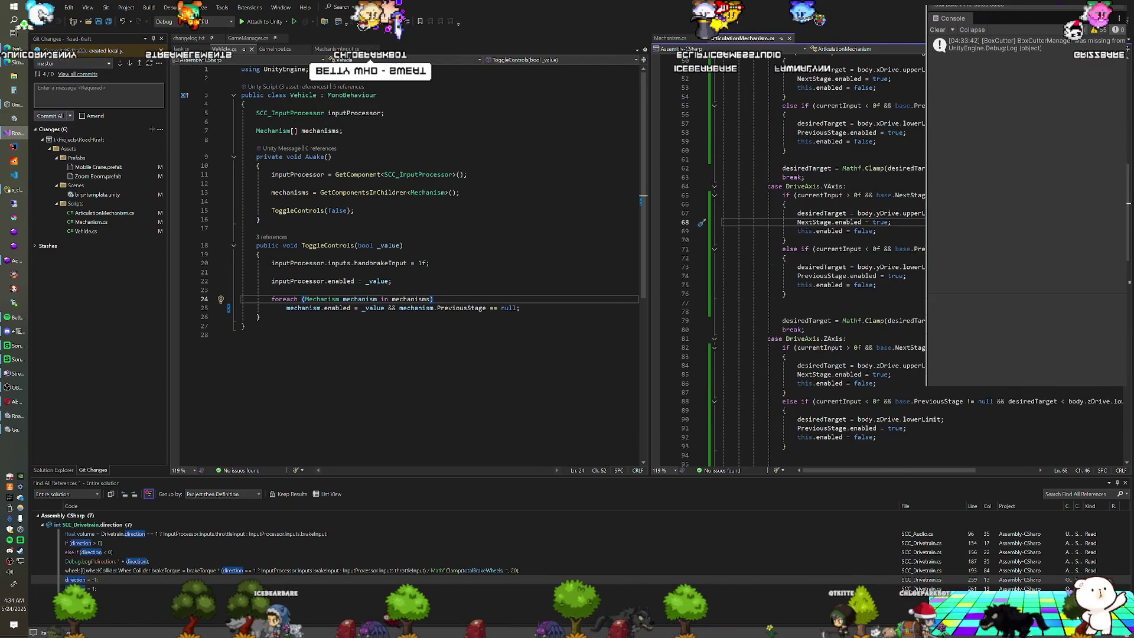
pyautogui.scroll(-5, 827, 265)
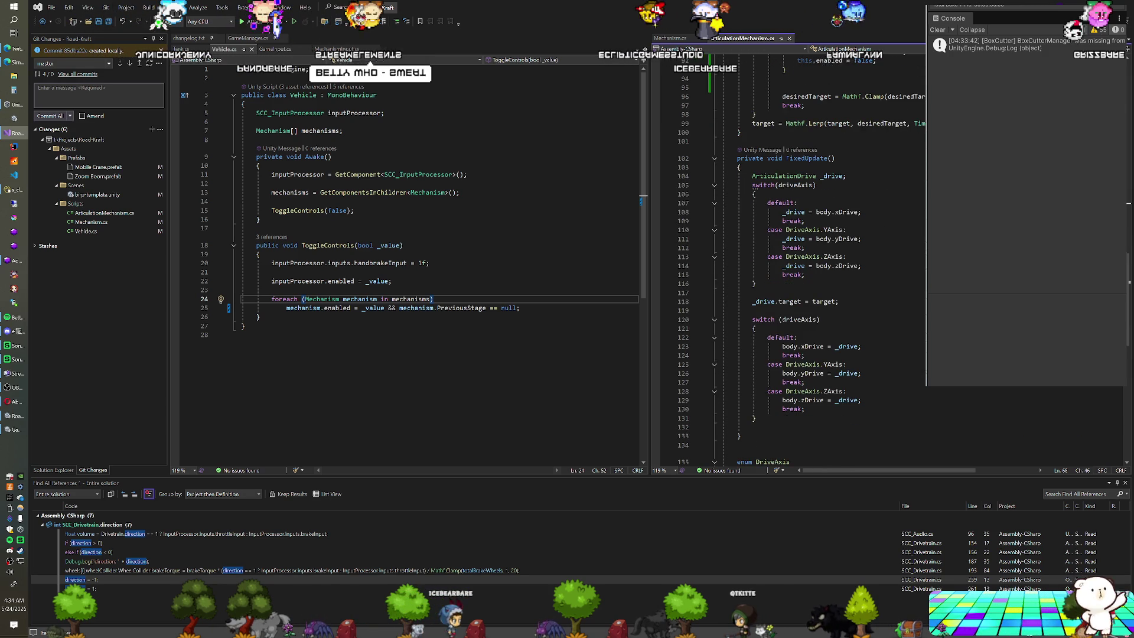
pyautogui.scroll(-1, 827, 266)
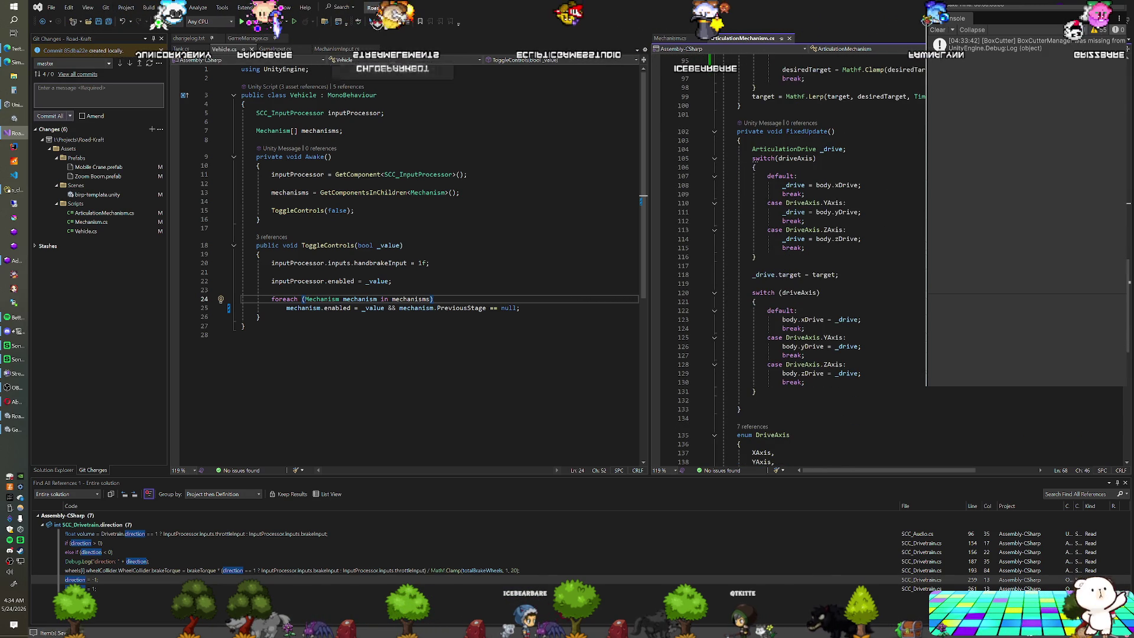
pyautogui.scroll(17, 827, 266)
pyautogui.scroll(2, 826, 266)
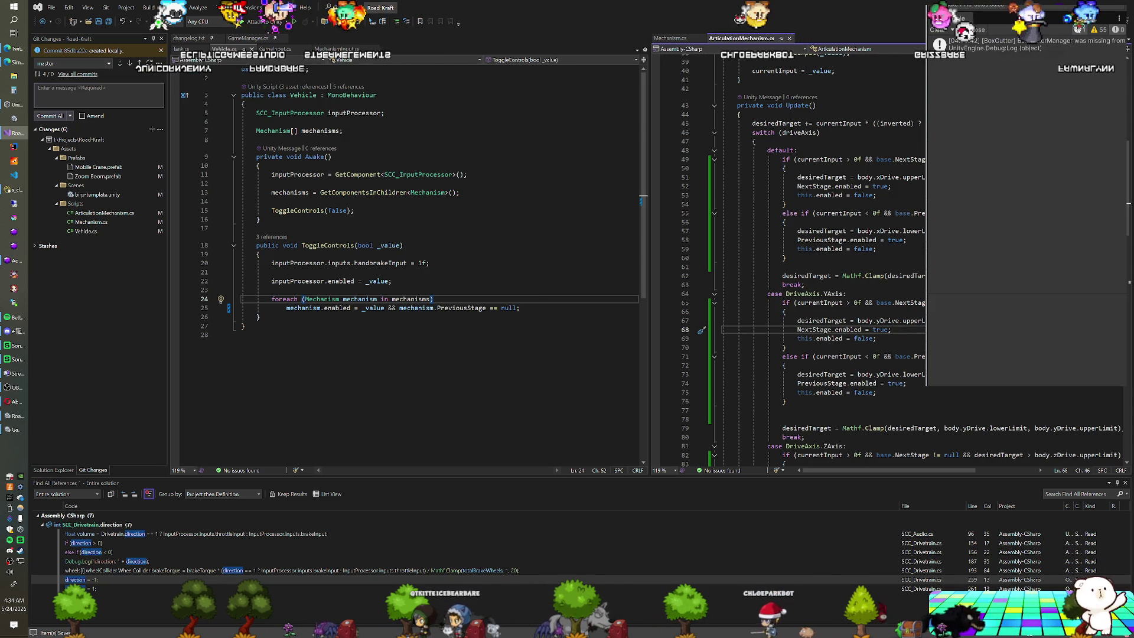
pyautogui.scroll(1, 791, 266)
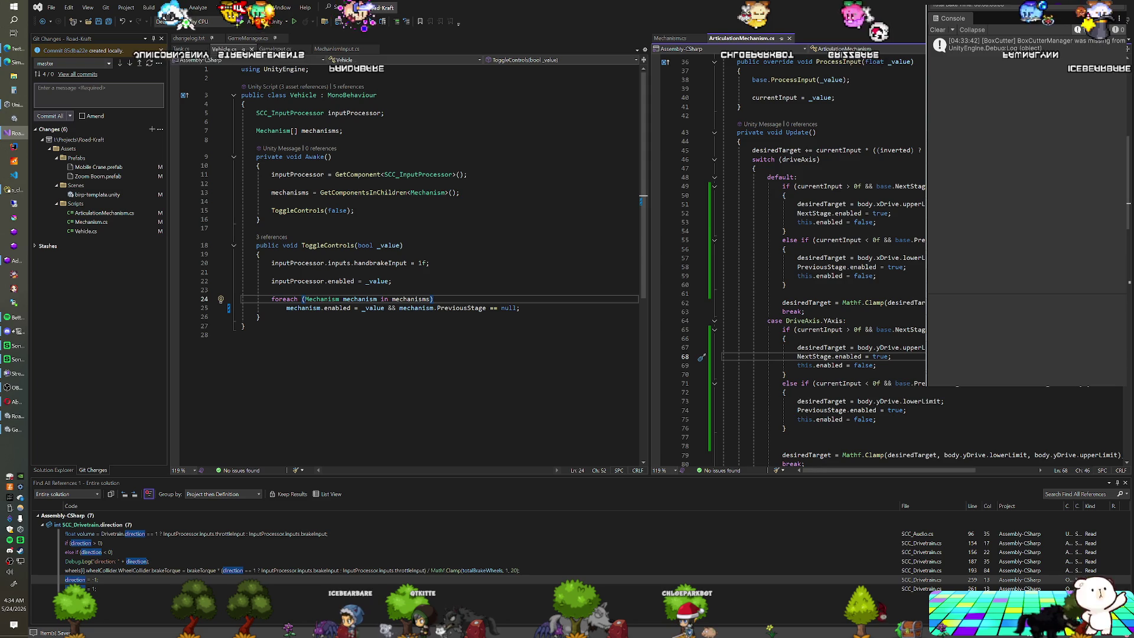
pyautogui.scroll(-15, 792, 266)
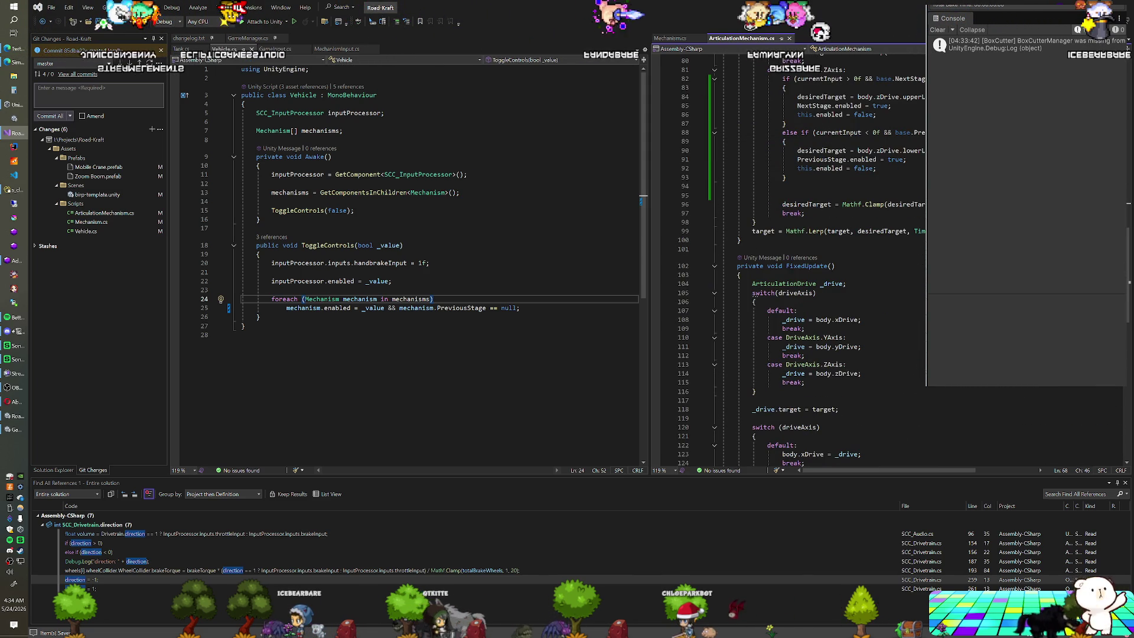
pyautogui.scroll(2, 792, 266)
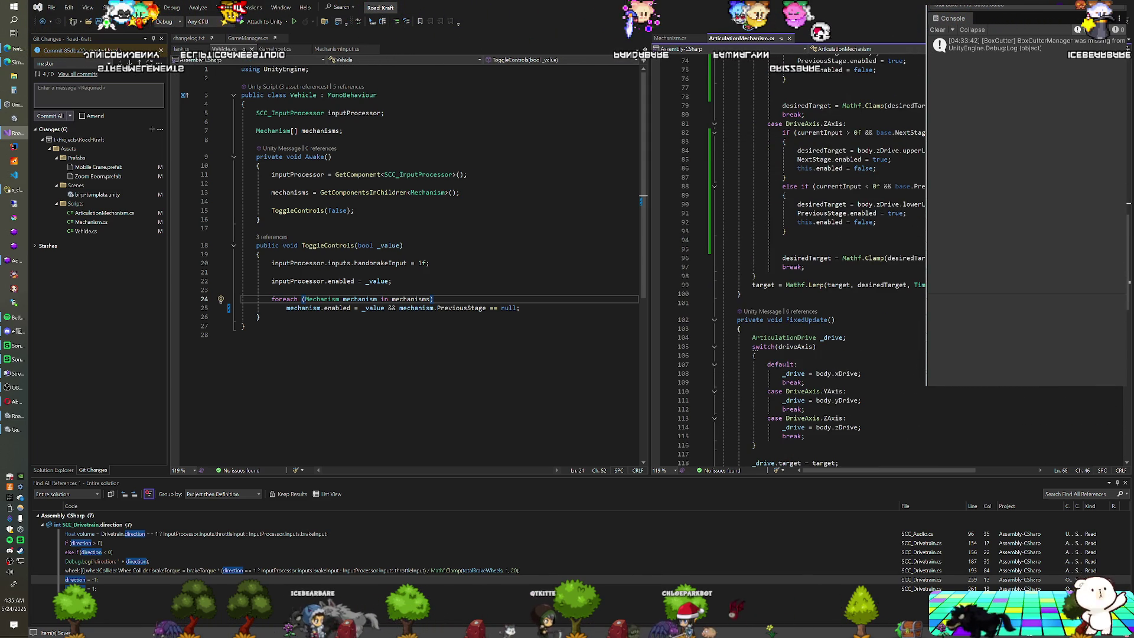
pyautogui.scroll(6, 792, 266)
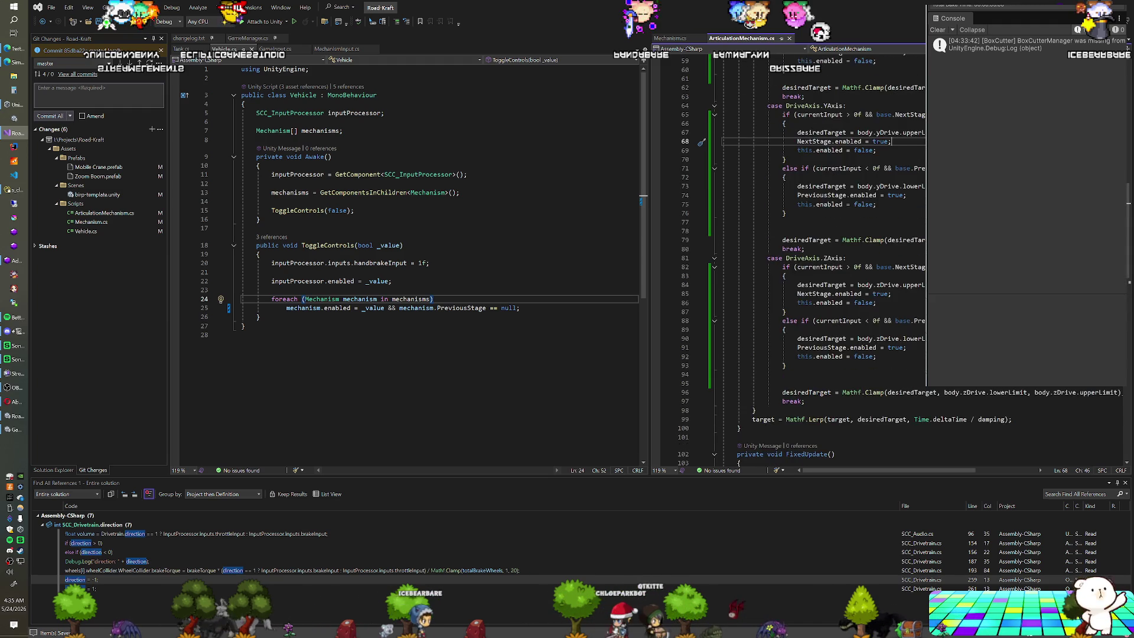
pyautogui.scroll(1, 791, 265)
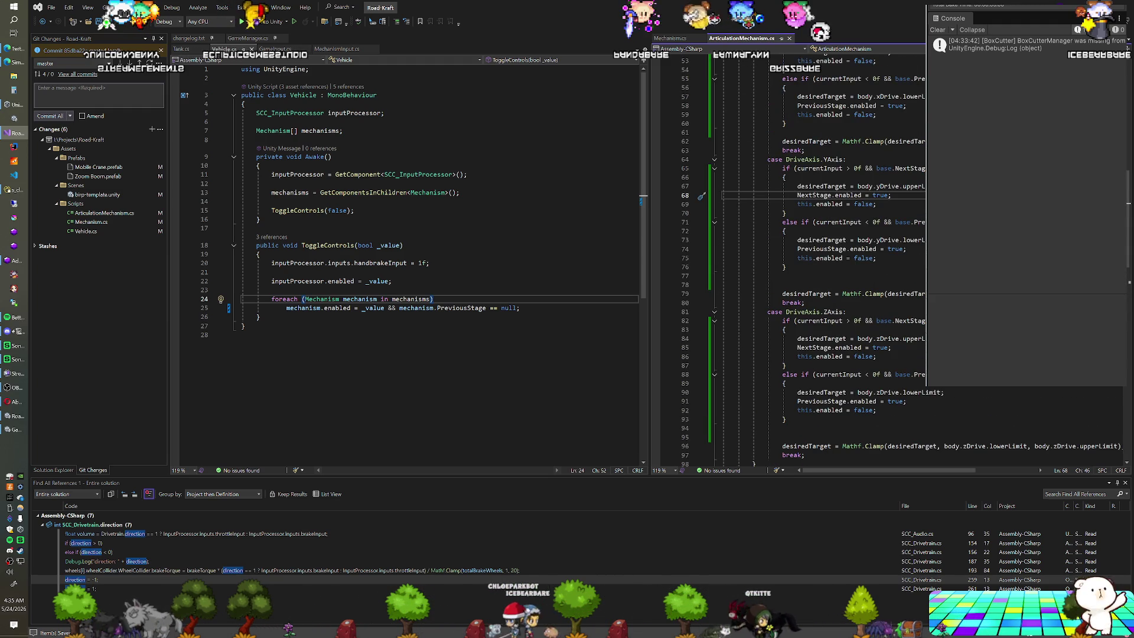
pyautogui.scroll(1, 792, 266)
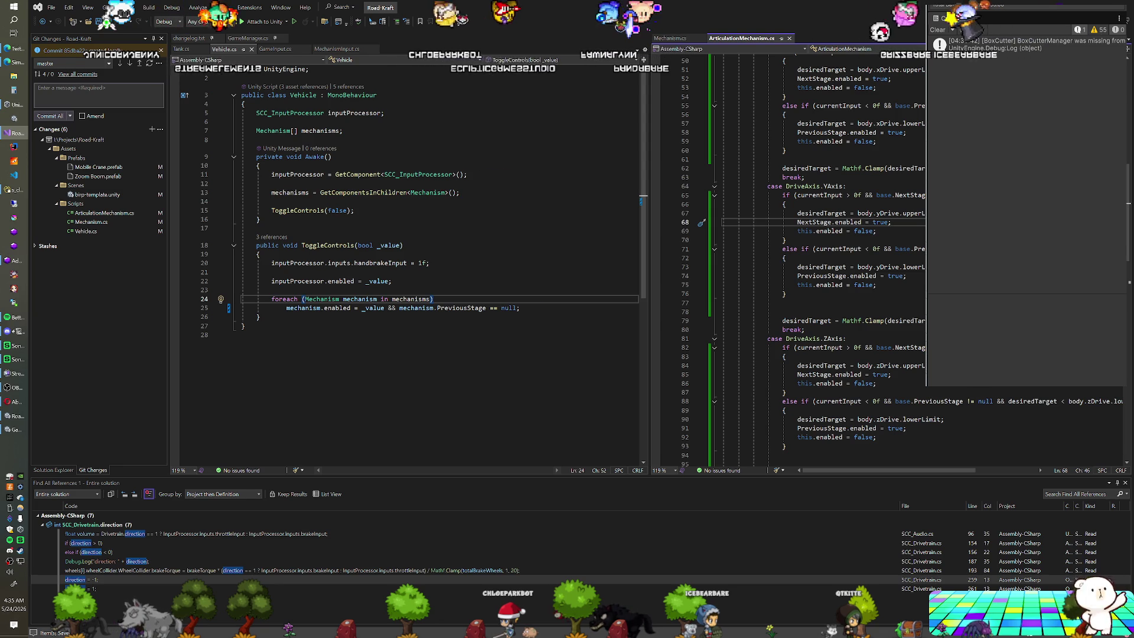
pyautogui.scroll(-7, 791, 266)
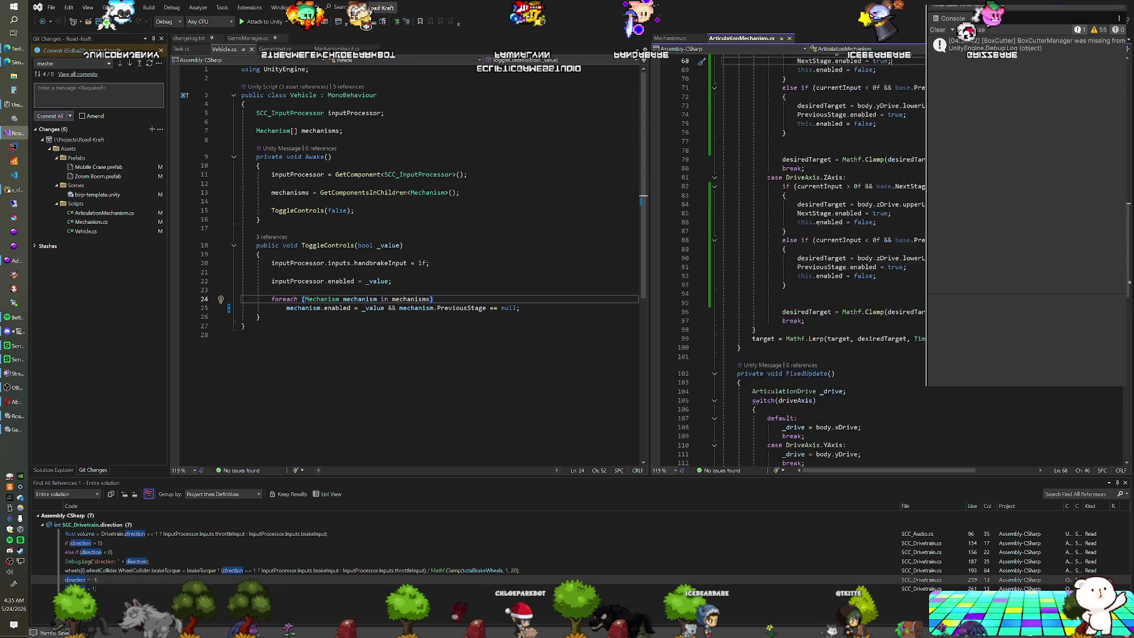
pyautogui.scroll(-7, 792, 265)
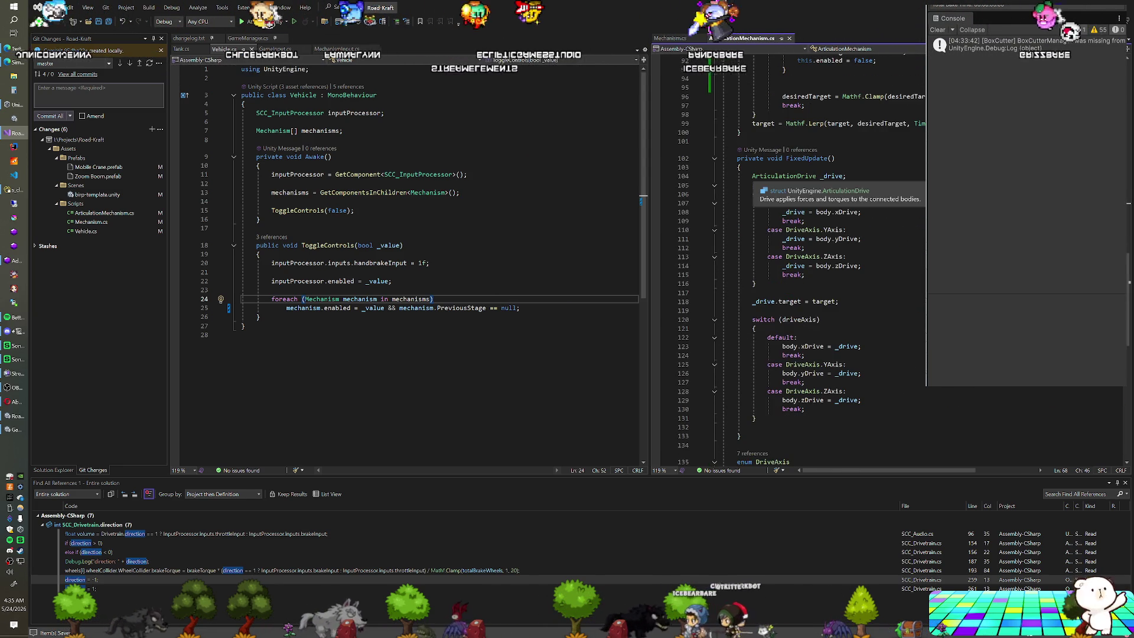
pyautogui.scroll(19, 701, 357)
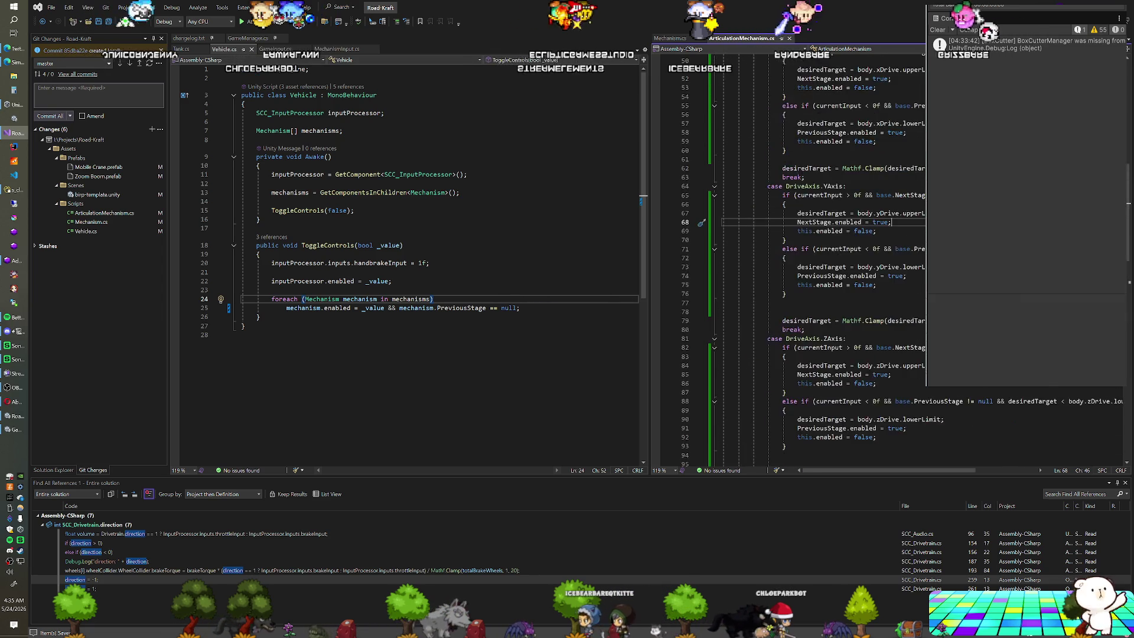
pyautogui.scroll(2, 827, 260)
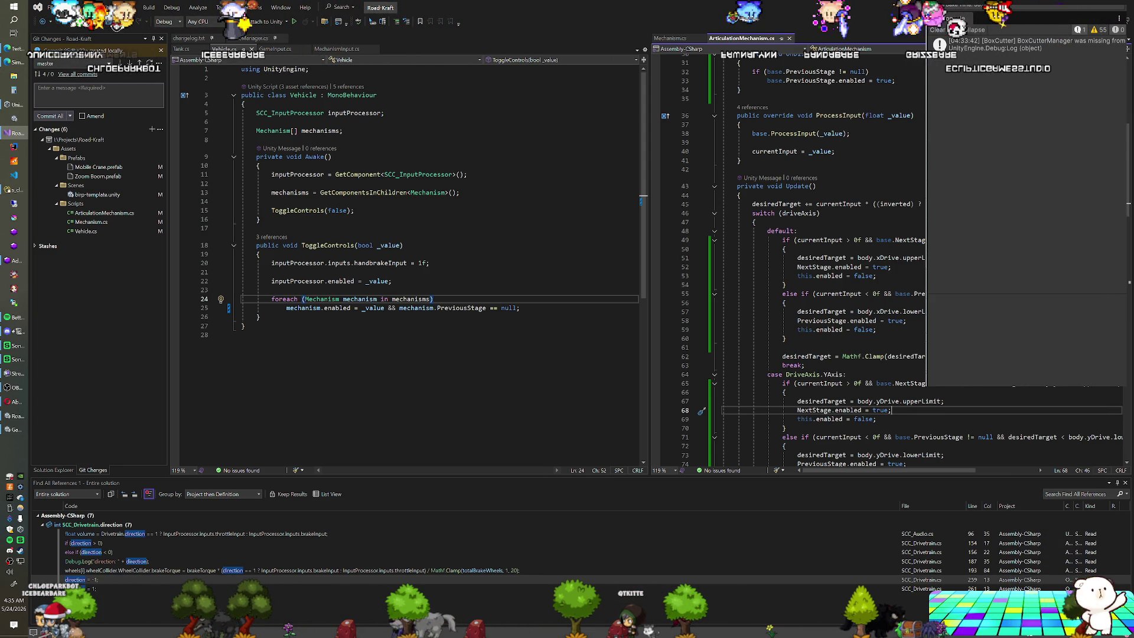
pyautogui.scroll(-18, 826, 260)
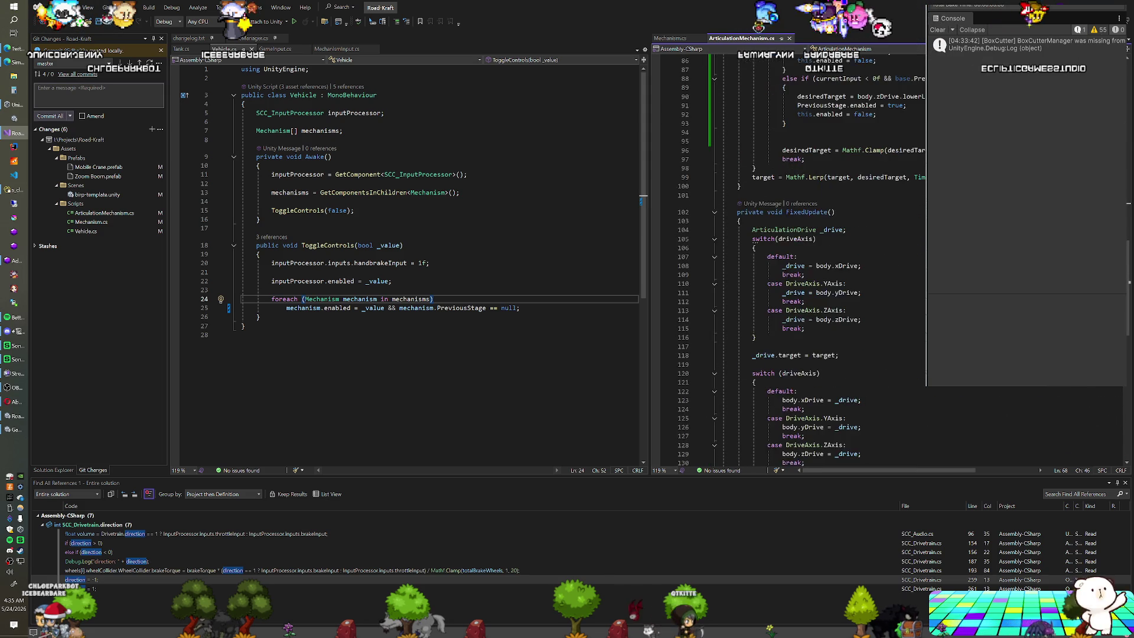
pyautogui.scroll(-4, 827, 260)
pyautogui.scroll(8, 827, 260)
pyautogui.scroll(-2, 826, 260)
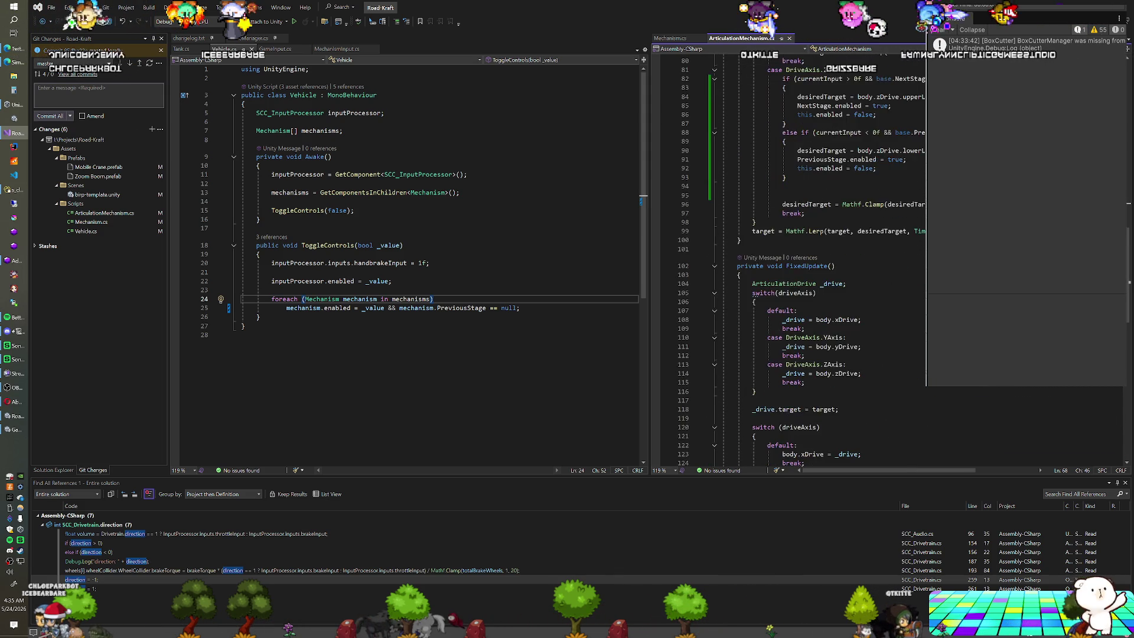
pyautogui.scroll(-2, 827, 260)
pyautogui.scroll(-2, 827, 260)
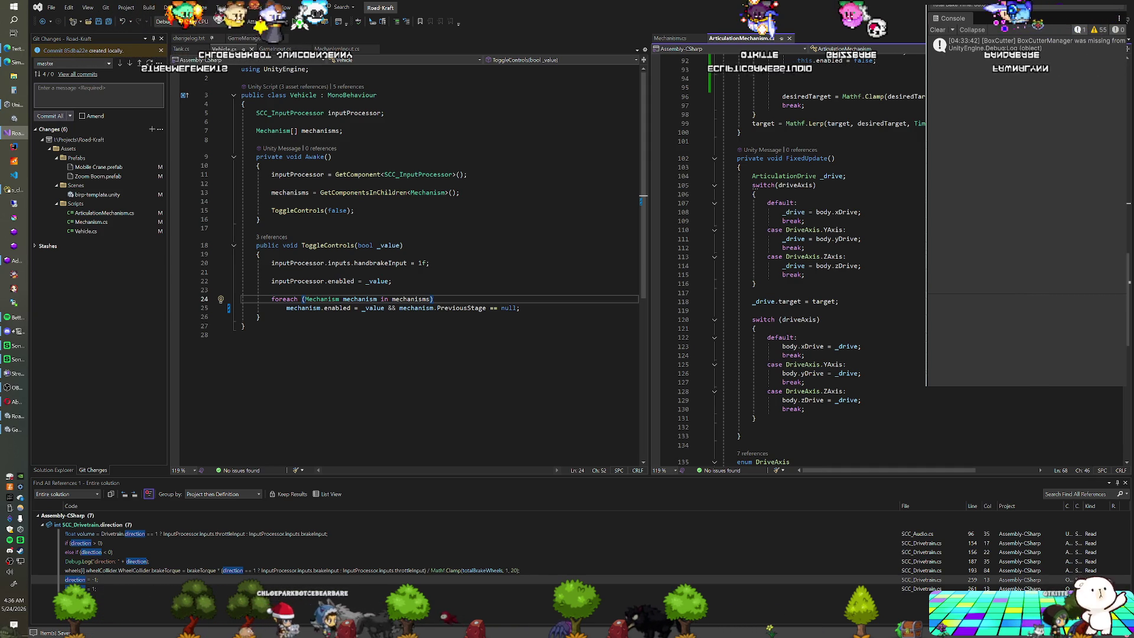
pyautogui.scroll(3, 791, 260)
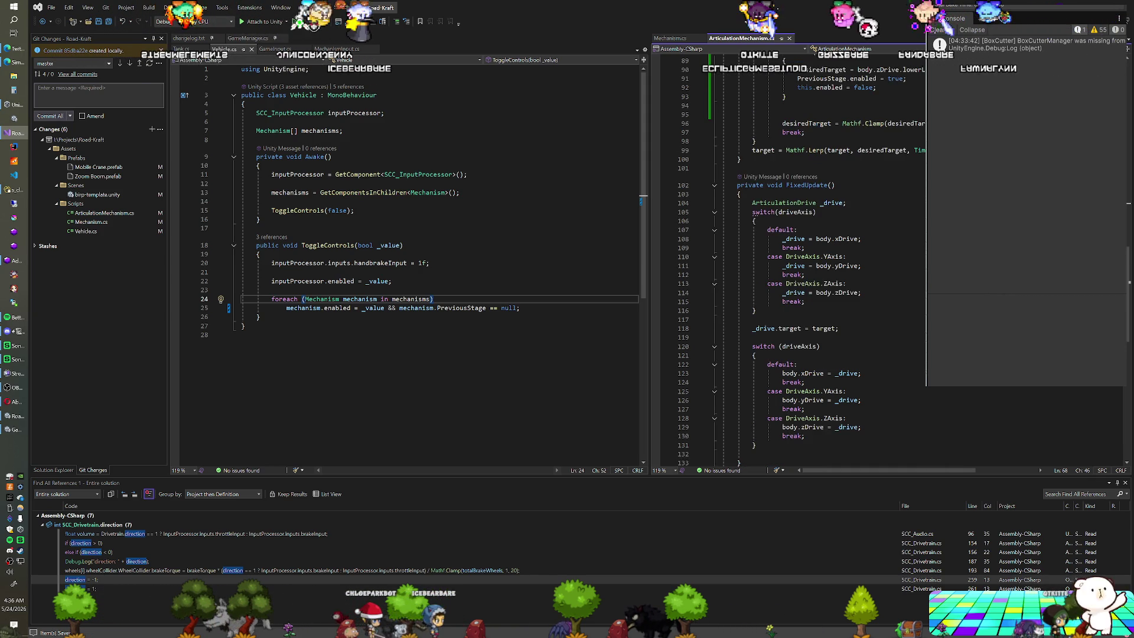
pyautogui.scroll(15, 791, 260)
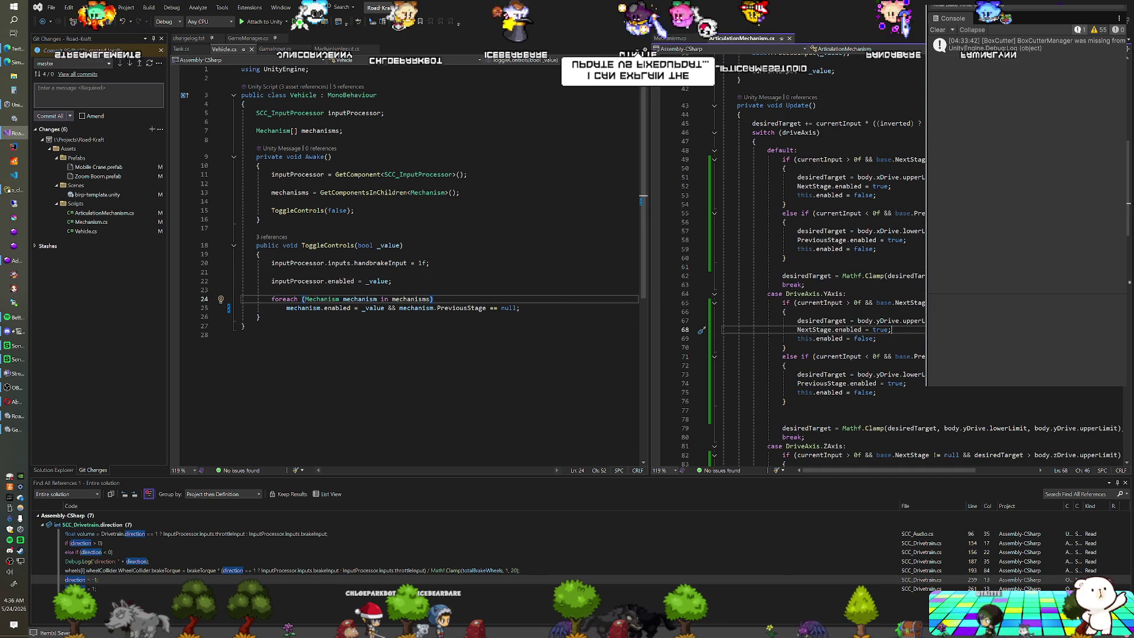
pyautogui.scroll(13, 792, 260)
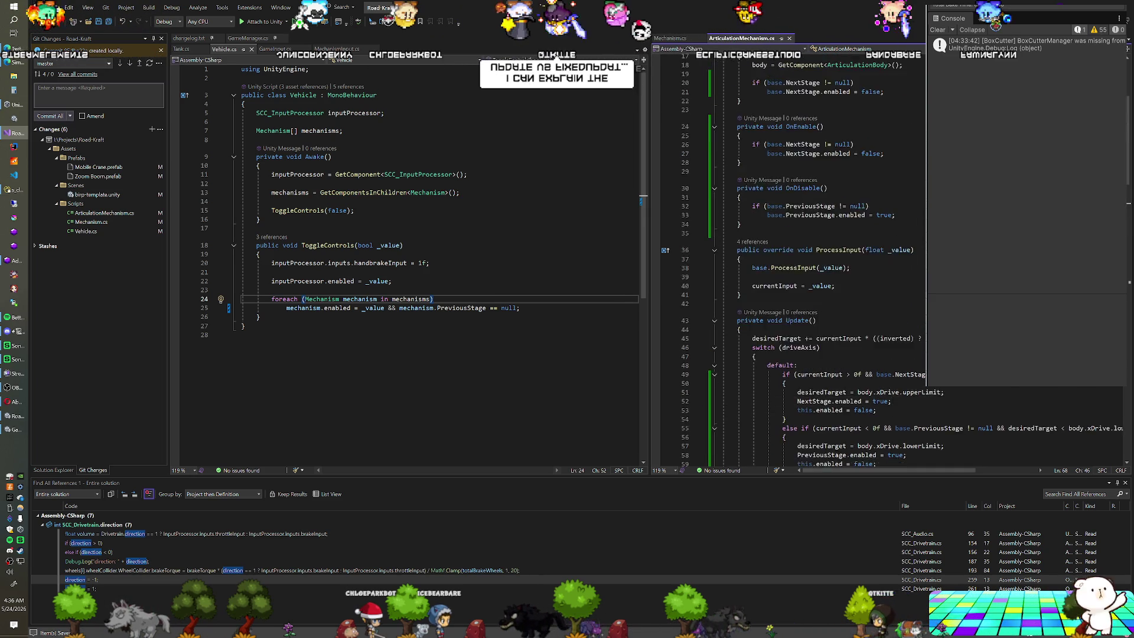
# Step: Declare a 'bool isDisableQueued;' field below the desiredTarget declaration
pyautogui.click(813, 183)
pyautogui.press('Return')
pyautogui.press('Return')
pyautogui.write('bool isDisableQueued;')
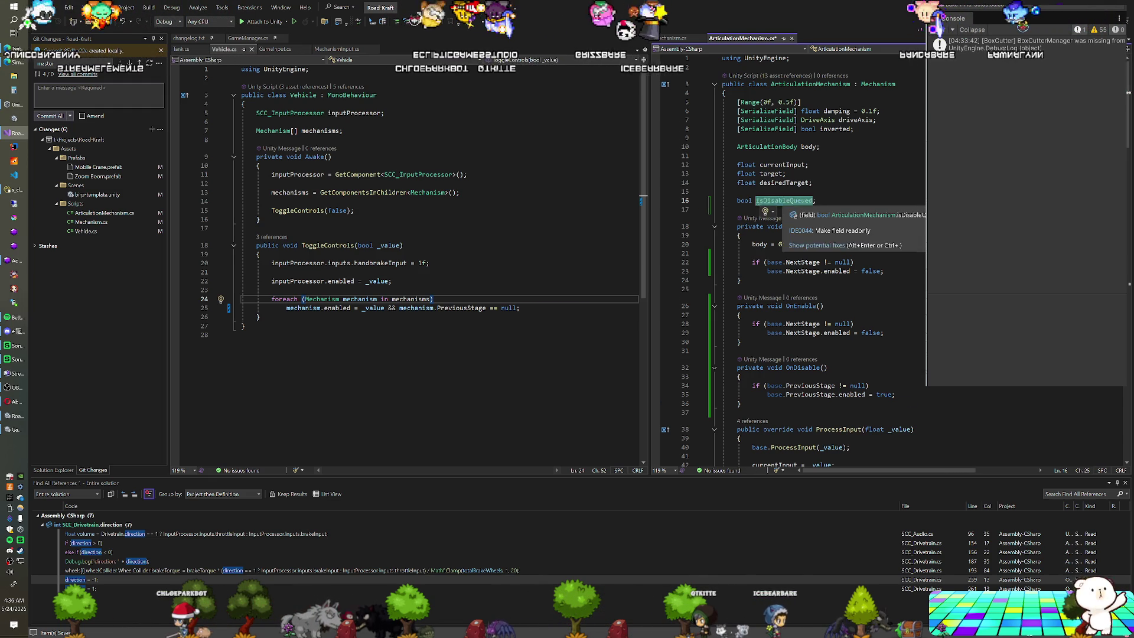
pyautogui.scroll(-11, 783, 203)
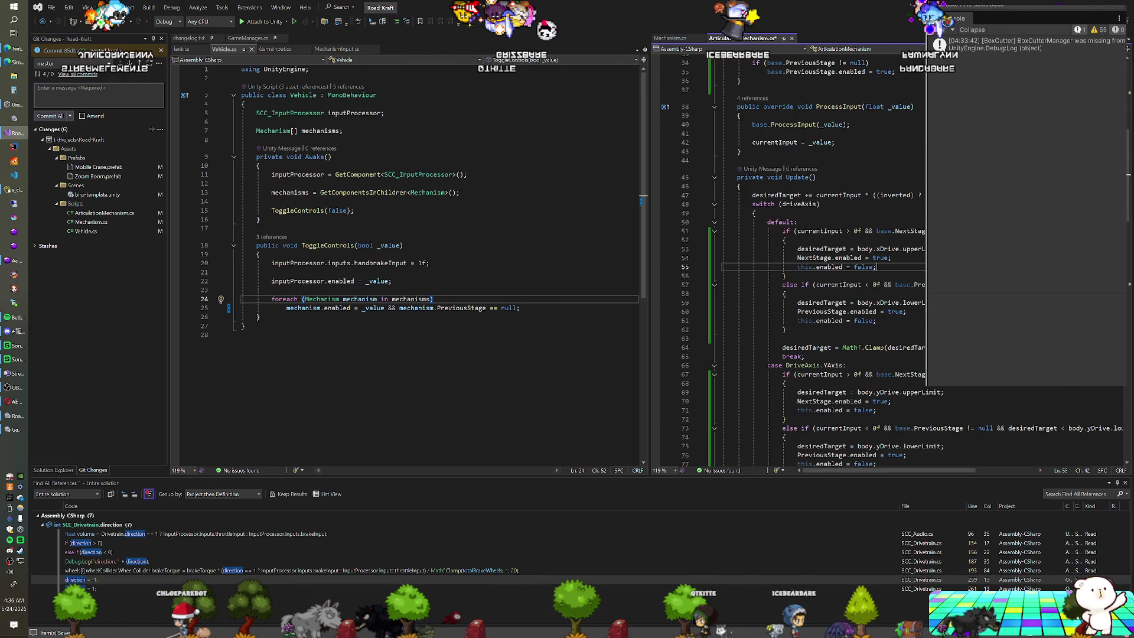
# Step: Replace the default-branch 'this.enabled = false;' lines with 'isDisableQueued = true;'
pyautogui.hotkey('shift', 'Home')
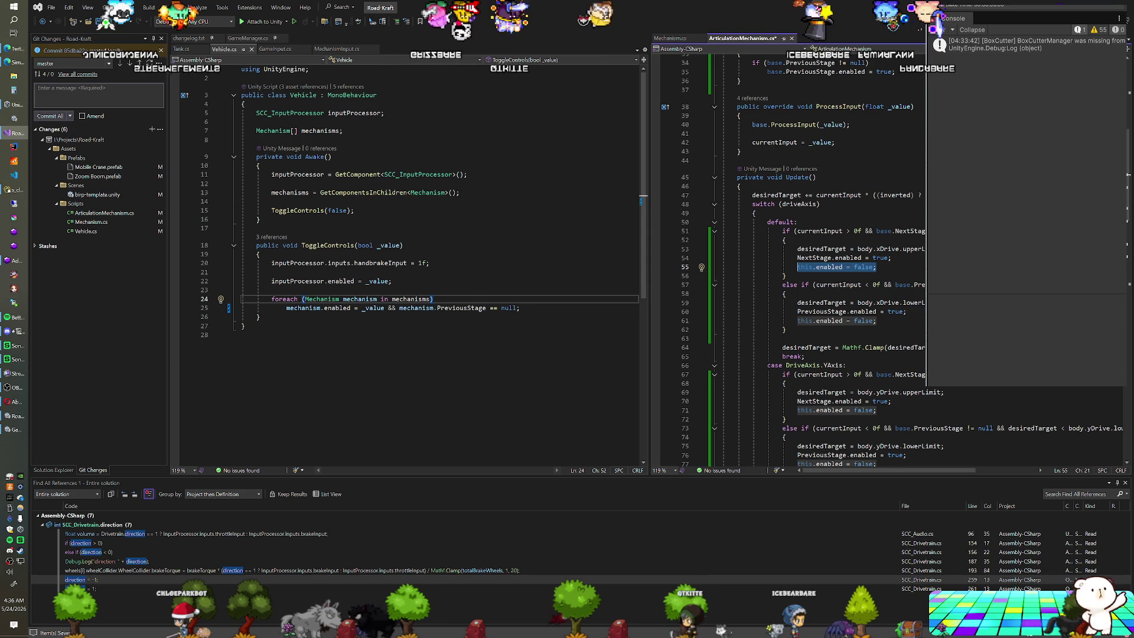
pyautogui.write('isDis')
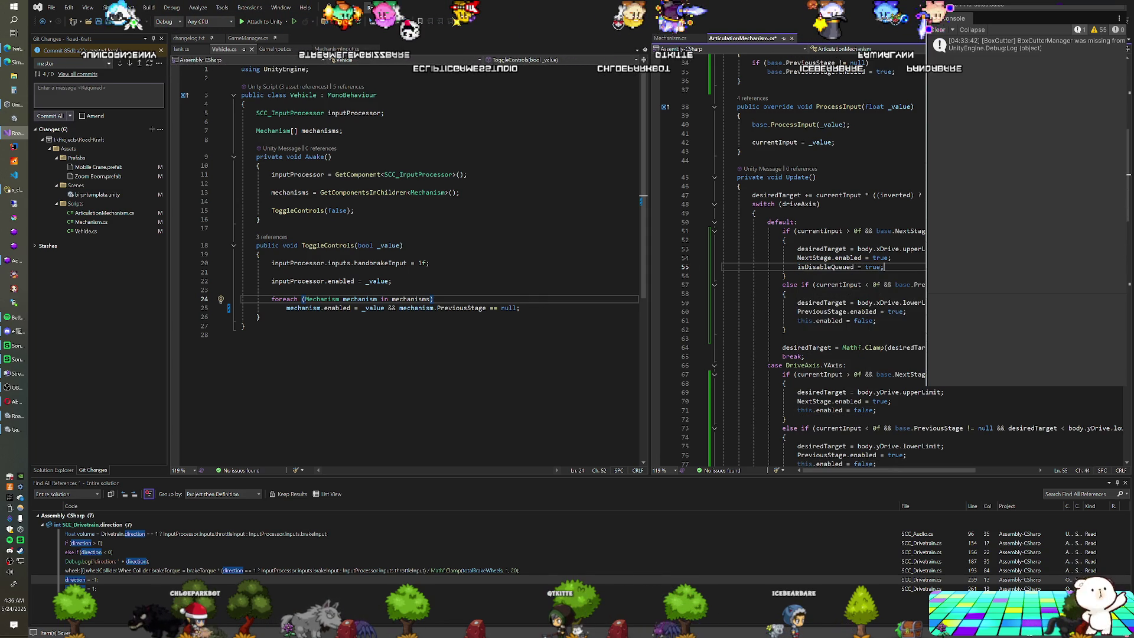
pyautogui.hotkey('shift', 'Up')
pyautogui.hotkey('shift', 'End')
pyautogui.hotkey('ctrl', 'c')
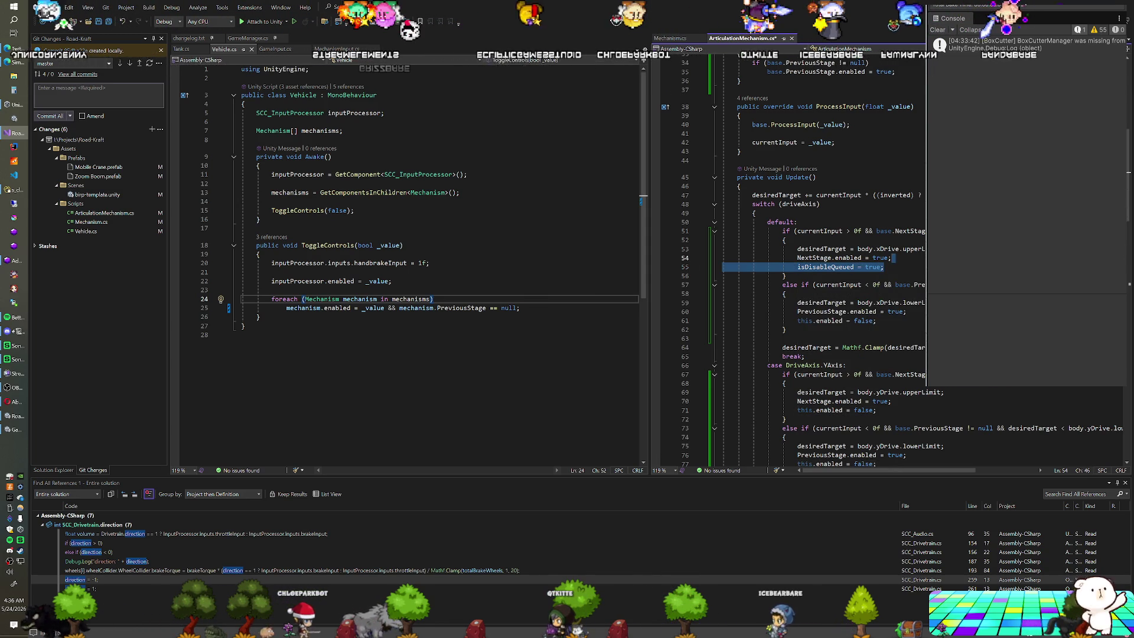
pyautogui.click(877, 320)
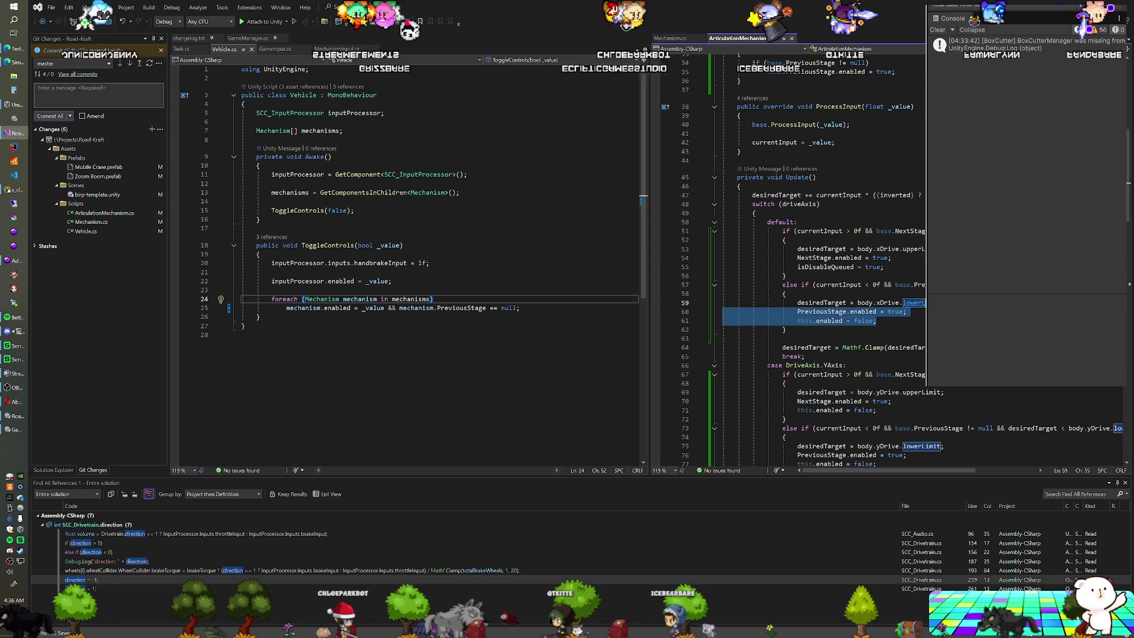
pyautogui.hotkey('shift', 'Up')
pyautogui.hotkey('shift', 'End')
pyautogui.hotkey('ctrl', 'v')
pyautogui.scroll(-4, 909, 311)
# Step: Replace both Y-axis 'this.enabled = false;' lines with 'isDisableQueued = true;'
pyautogui.click(877, 303)
pyautogui.hotkey('shift', 'Up')
pyautogui.hotkey('shift', 'End')
pyautogui.hotkey('ctrl', 'v')
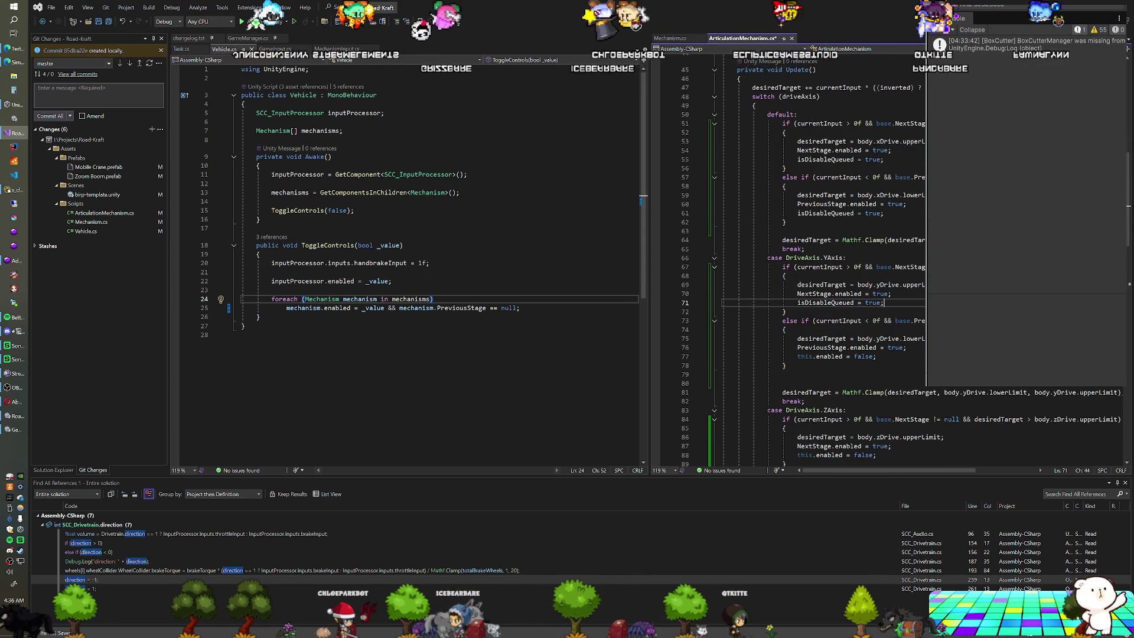
pyautogui.click(877, 356)
pyautogui.hotkey('shift', 'Up')
pyautogui.hotkey('shift', 'End')
pyautogui.hotkey('ctrl', 'v')
pyautogui.scroll(-4, 827, 260)
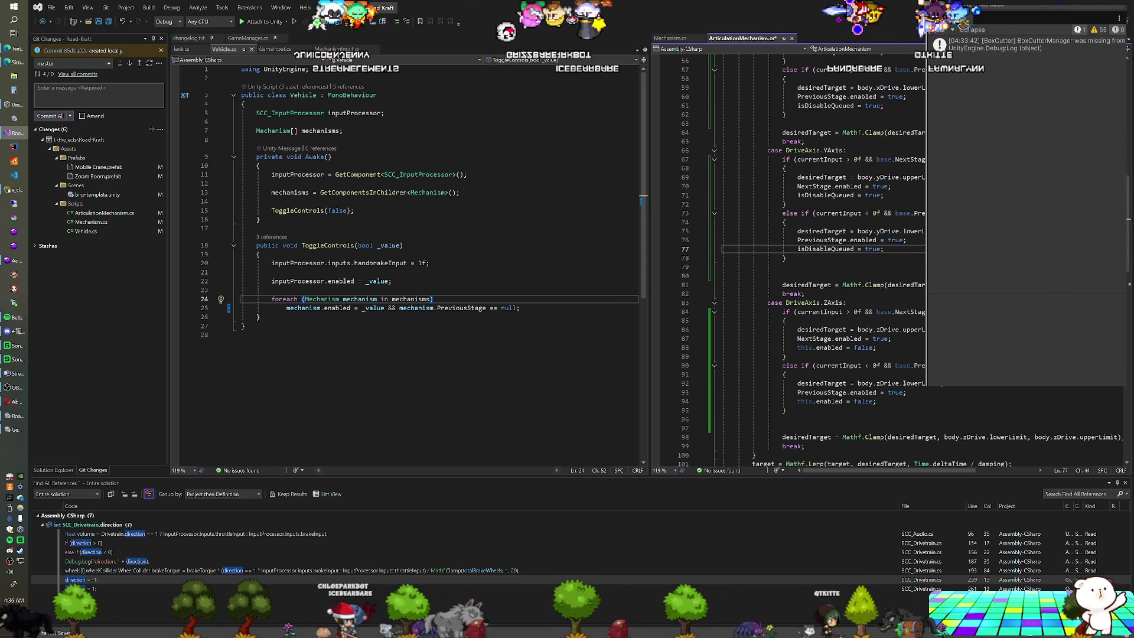
# Step: Add 'if(isDisableQueued) this.enabled = false;' at the end of FixedUpdate, then return to Unity
pyautogui.click(878, 401)
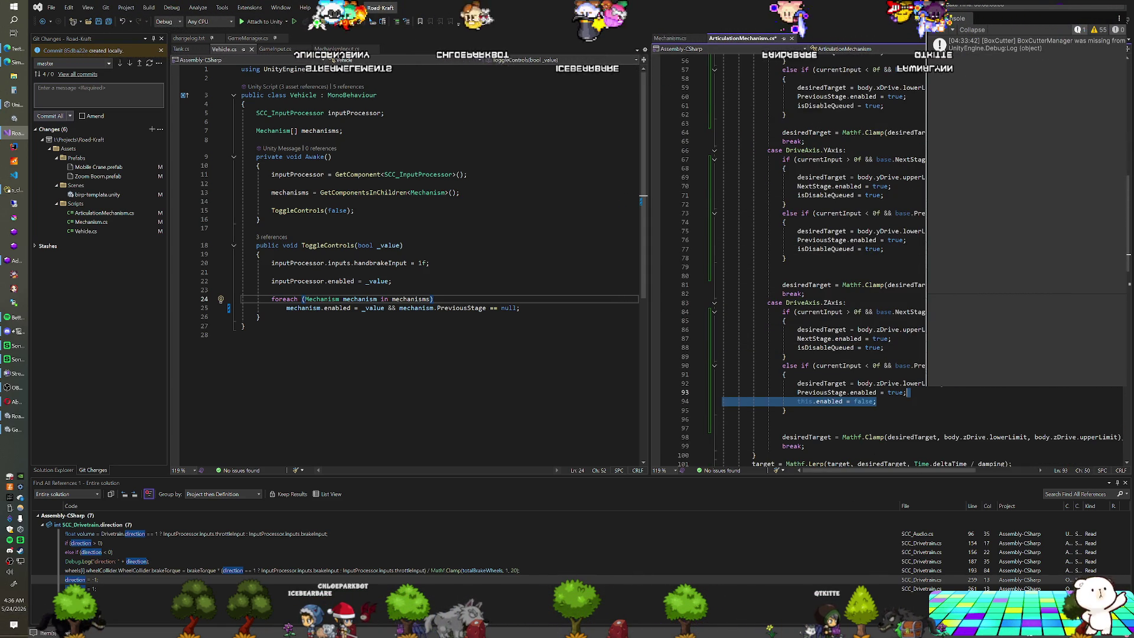
pyautogui.scroll(-6, 827, 259)
pyautogui.scroll(-3, 827, 259)
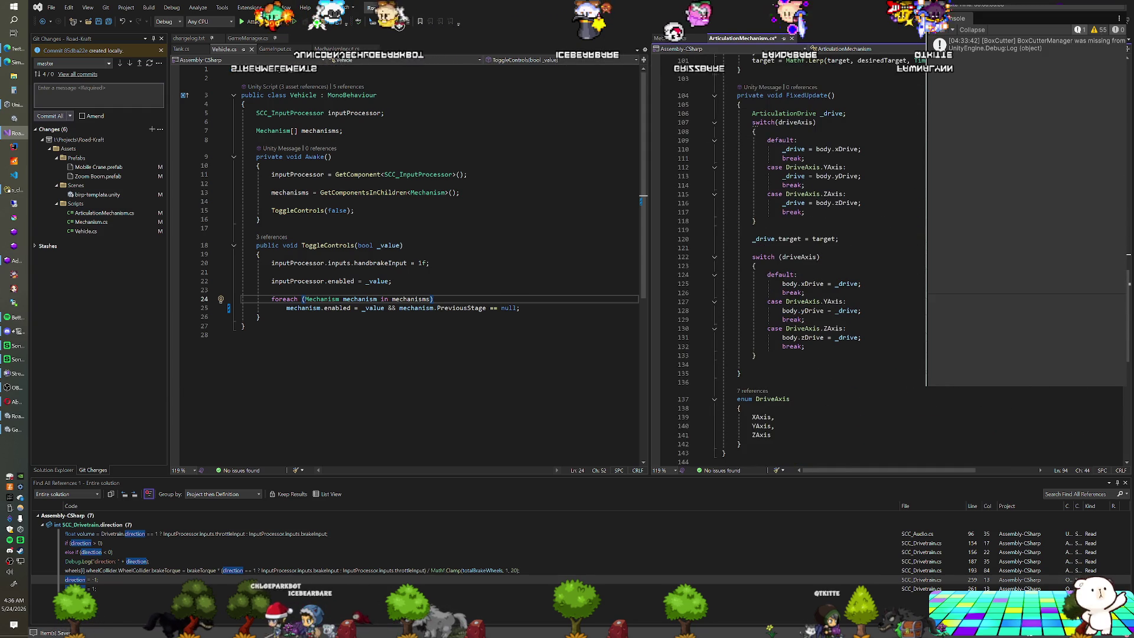
pyautogui.press('Down')
pyautogui.press('Return')
pyautogui.write('if(isDisableQueued) {')
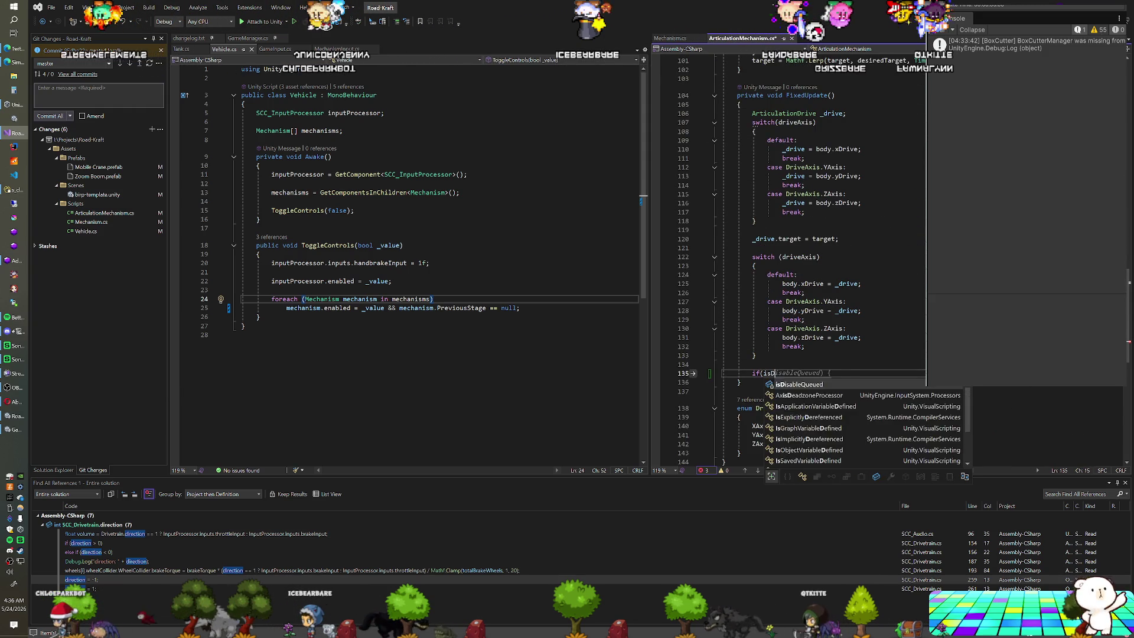
pyautogui.press('BackSpace')
pyautogui.press('BackSpace')
pyautogui.press('Return')
pyautogui.write('this.e')
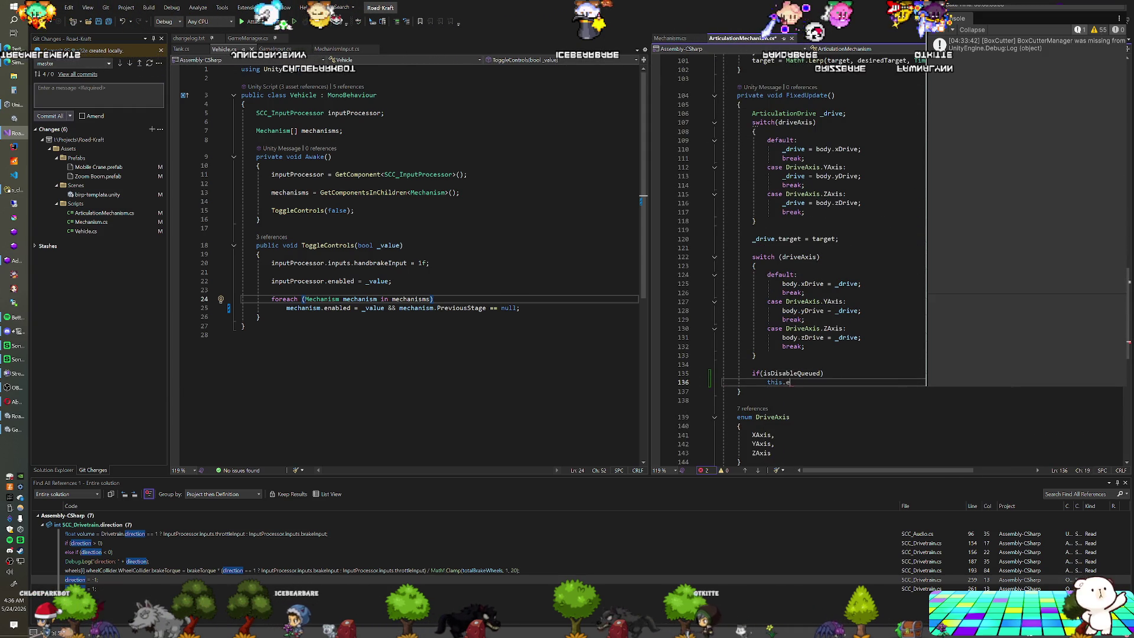
pyautogui.write('nabled = false;')
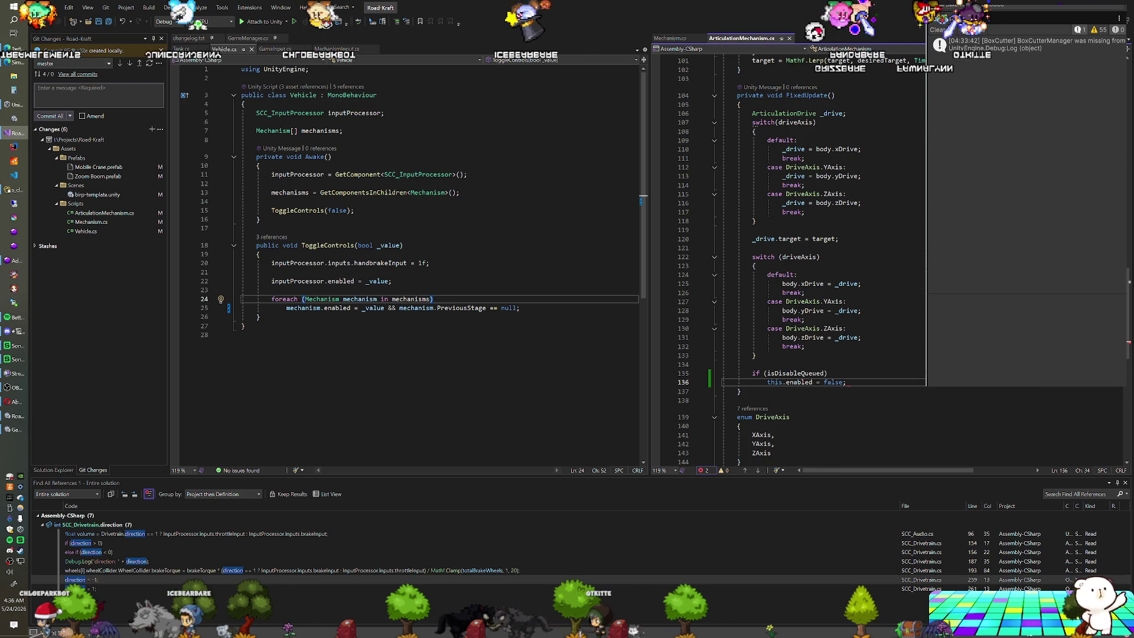
pyautogui.hotkey('alt', 'Tab')
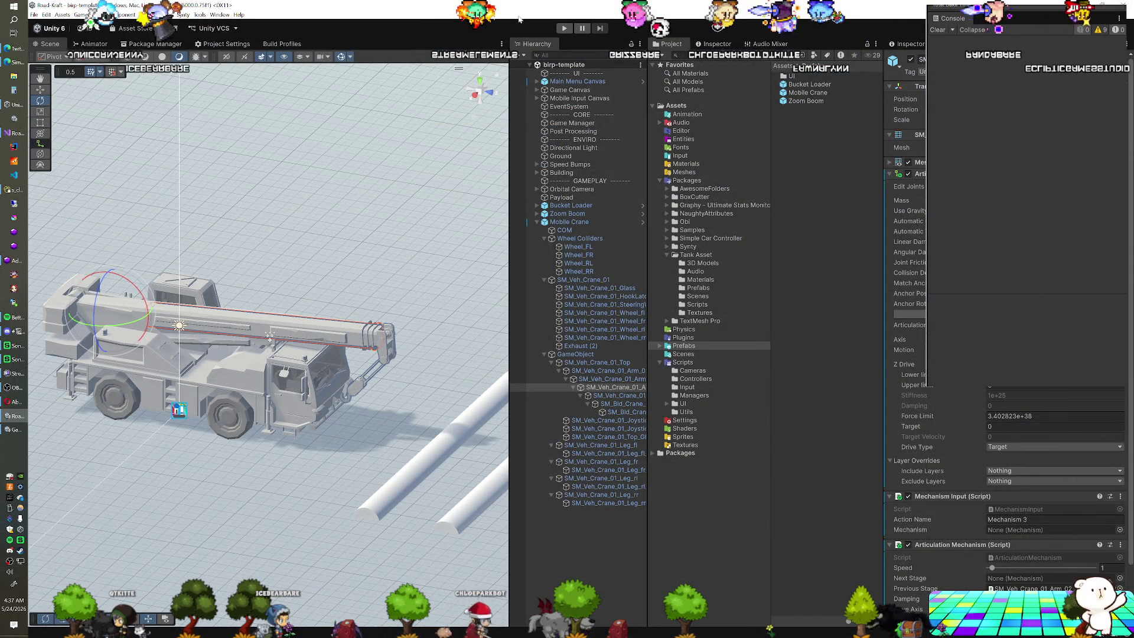
# Step: Enter Play mode to test the crane's queued stage disabling
pyautogui.click(562, 29)
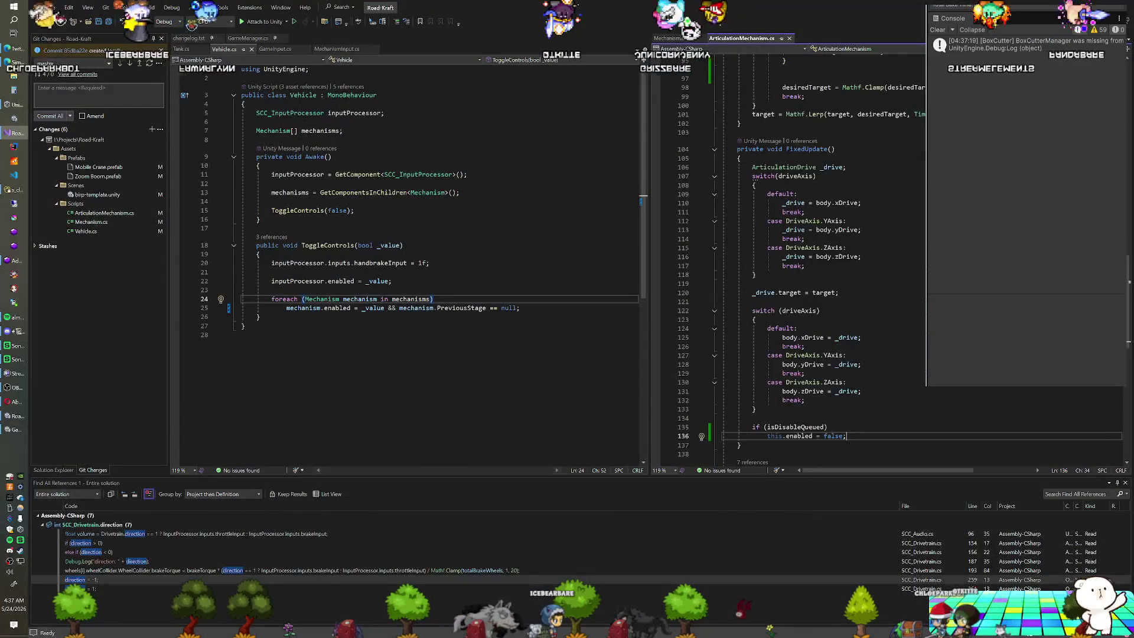
# Step: Open a braced block under the isDisableQueued check in FixedUpdate
pyautogui.scroll(9, 827, 260)
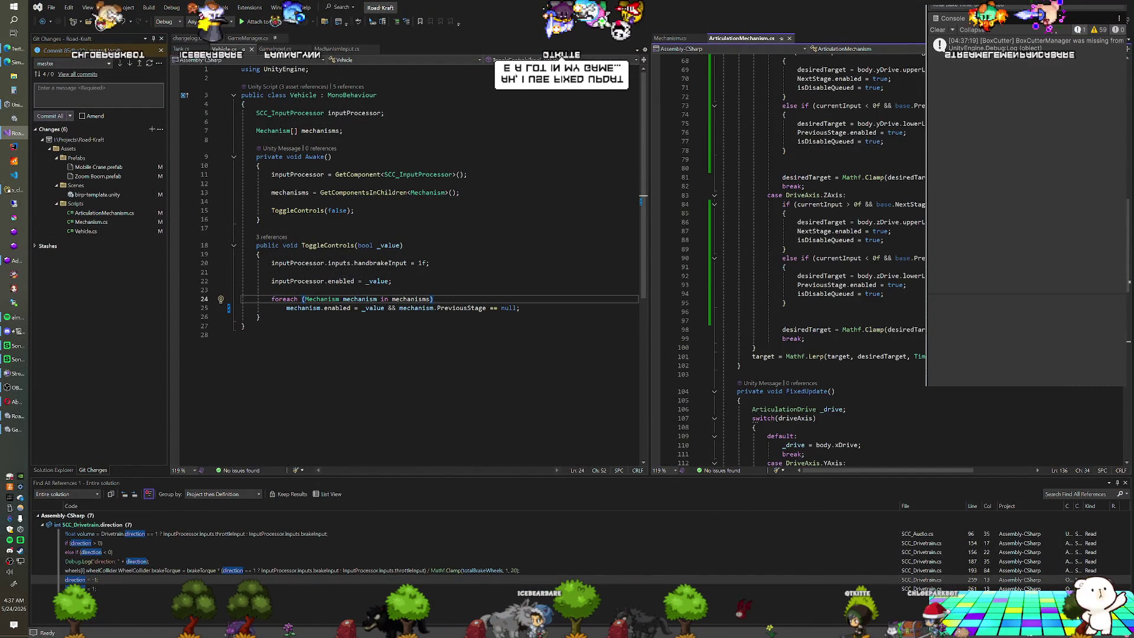
pyautogui.scroll(2, 827, 259)
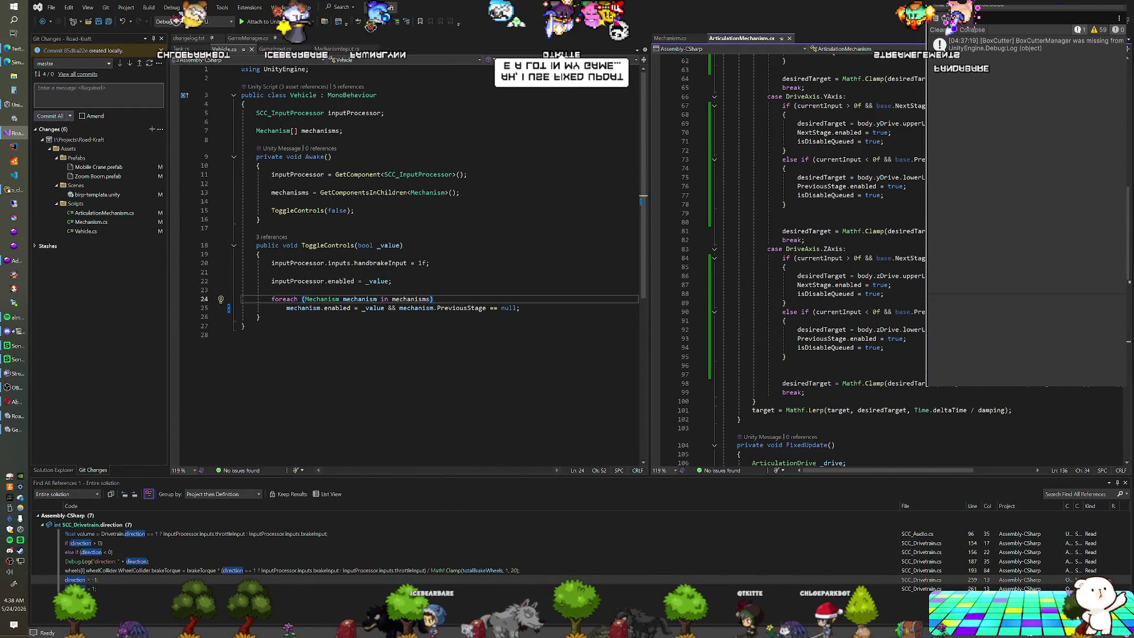
pyautogui.scroll(-12, 827, 260)
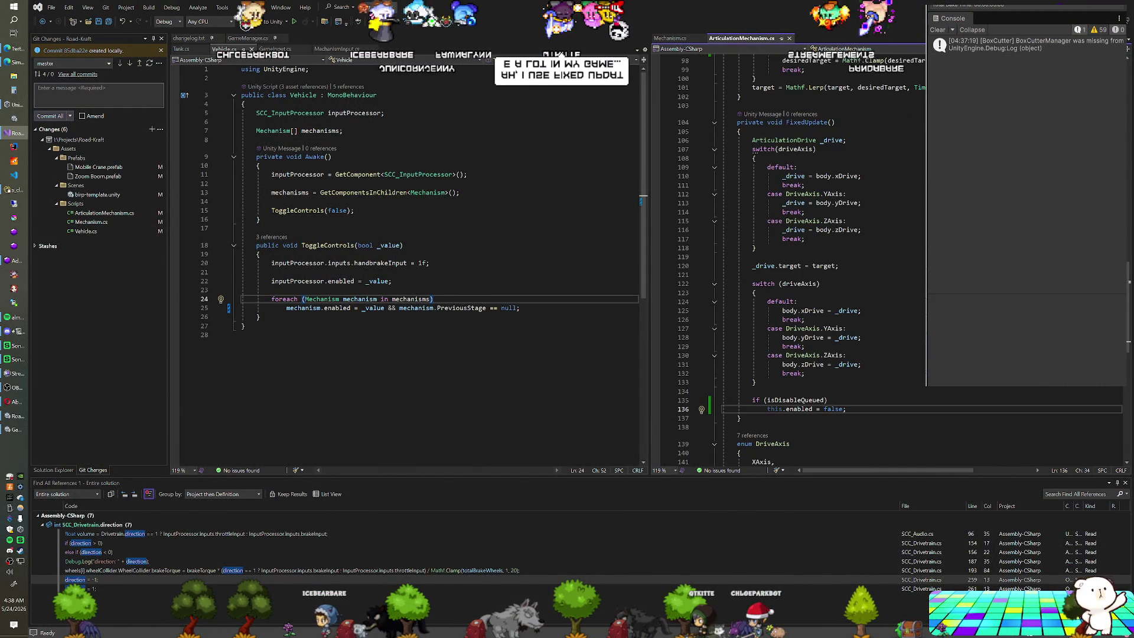
pyautogui.scroll(1, 827, 260)
pyautogui.scroll(13, 827, 260)
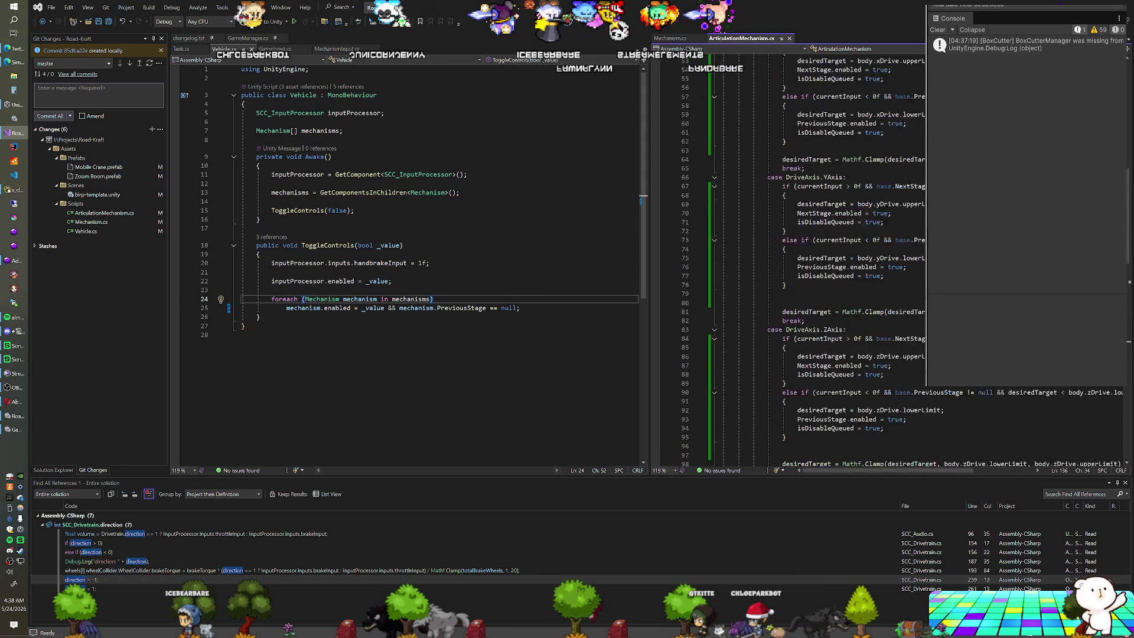
pyautogui.scroll(5, 827, 260)
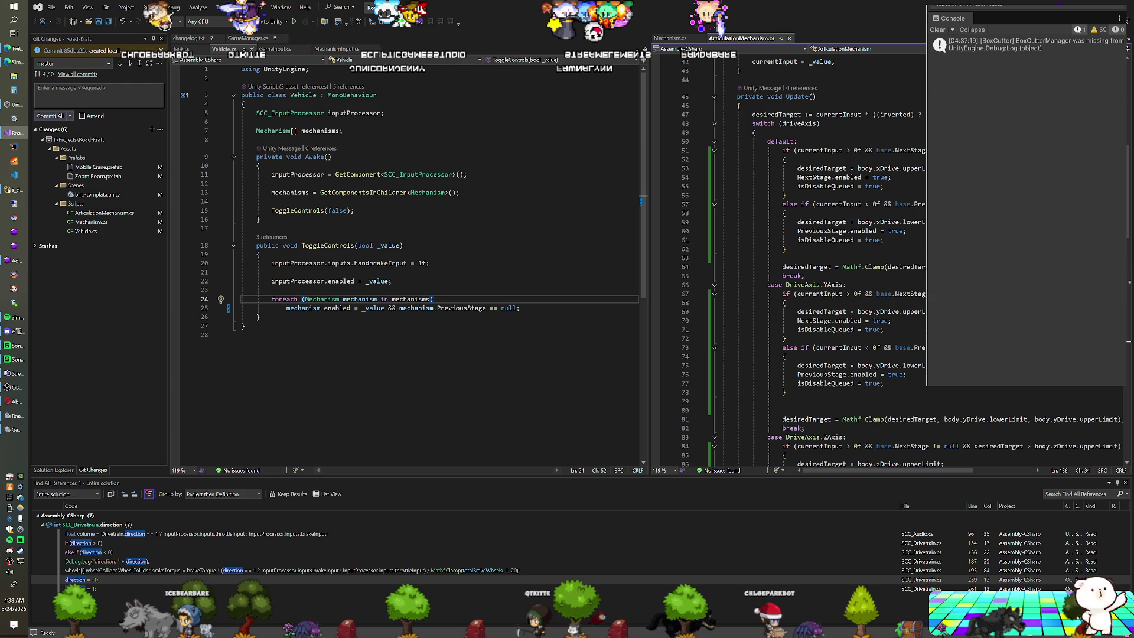
pyautogui.scroll(-18, 826, 260)
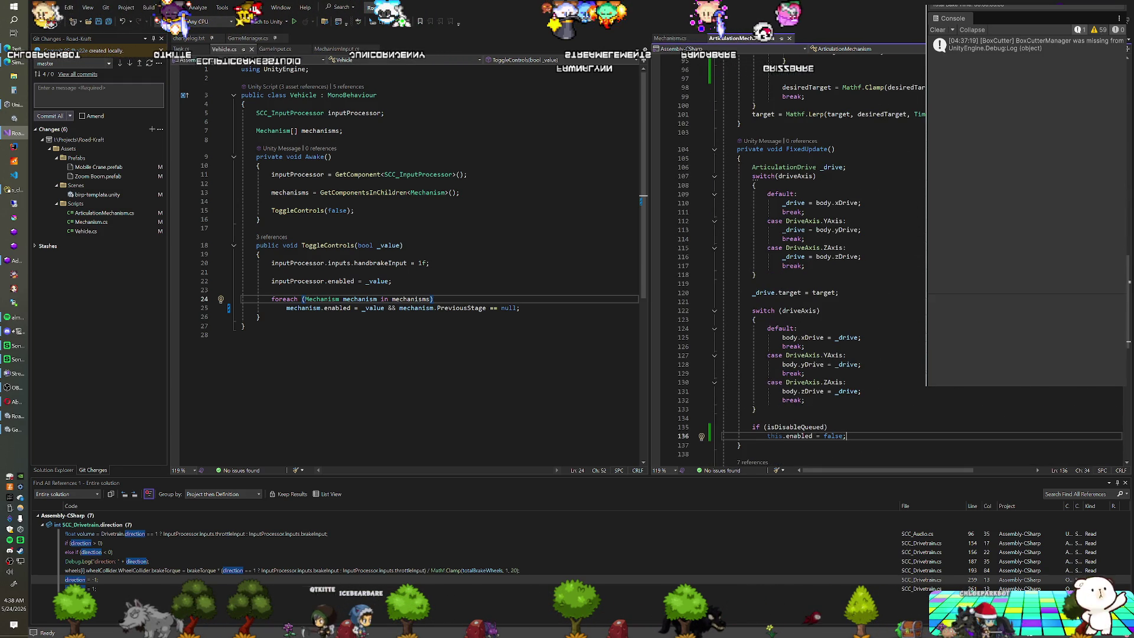
pyautogui.scroll(4, 827, 260)
pyautogui.scroll(20, 827, 259)
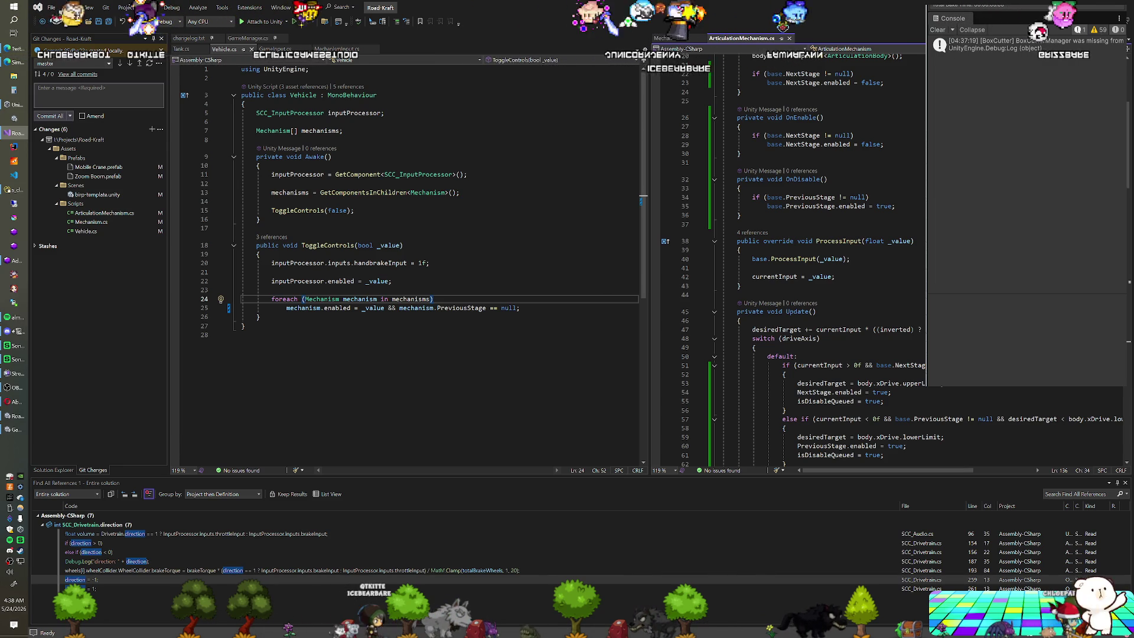
pyautogui.scroll(-19, 827, 260)
pyautogui.scroll(-9, 827, 260)
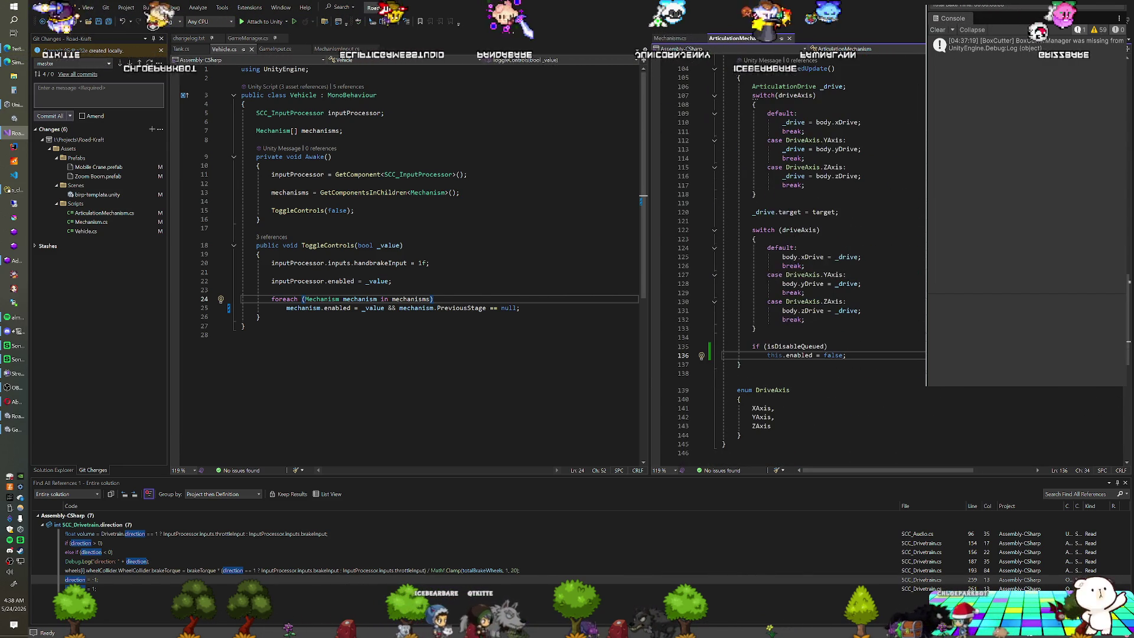
pyautogui.click(828, 346)
pyautogui.press('Return')
pyautogui.write('{')
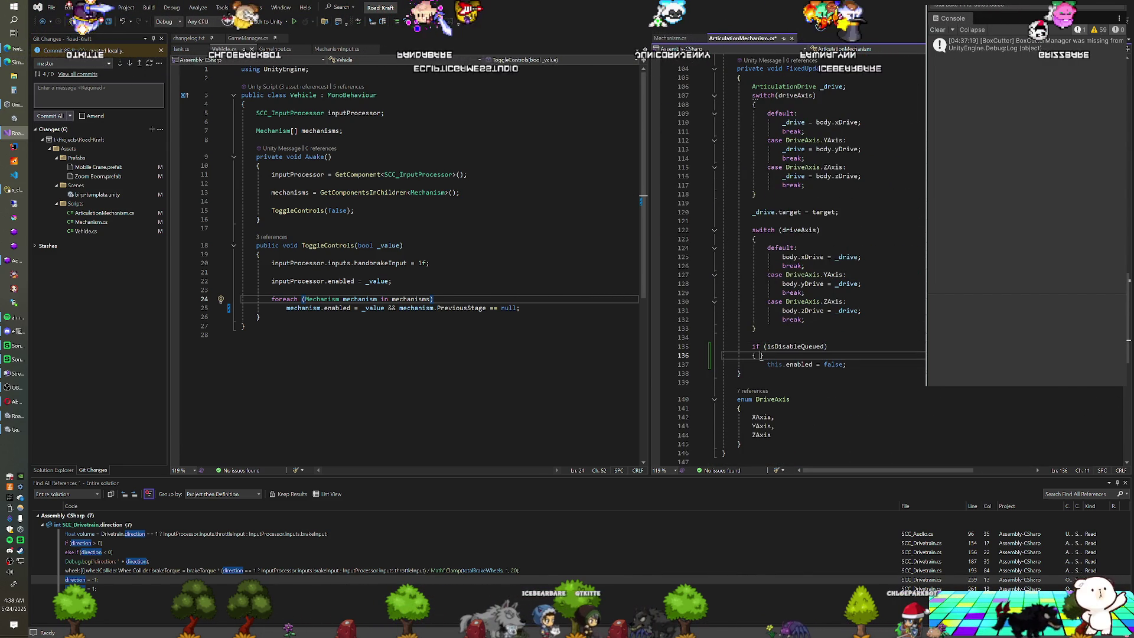
# Step: Add an OnDisable() call to the queued-disable block, then play the crane scene in Unity
pyautogui.click(847, 364)
pyautogui.press('Return')
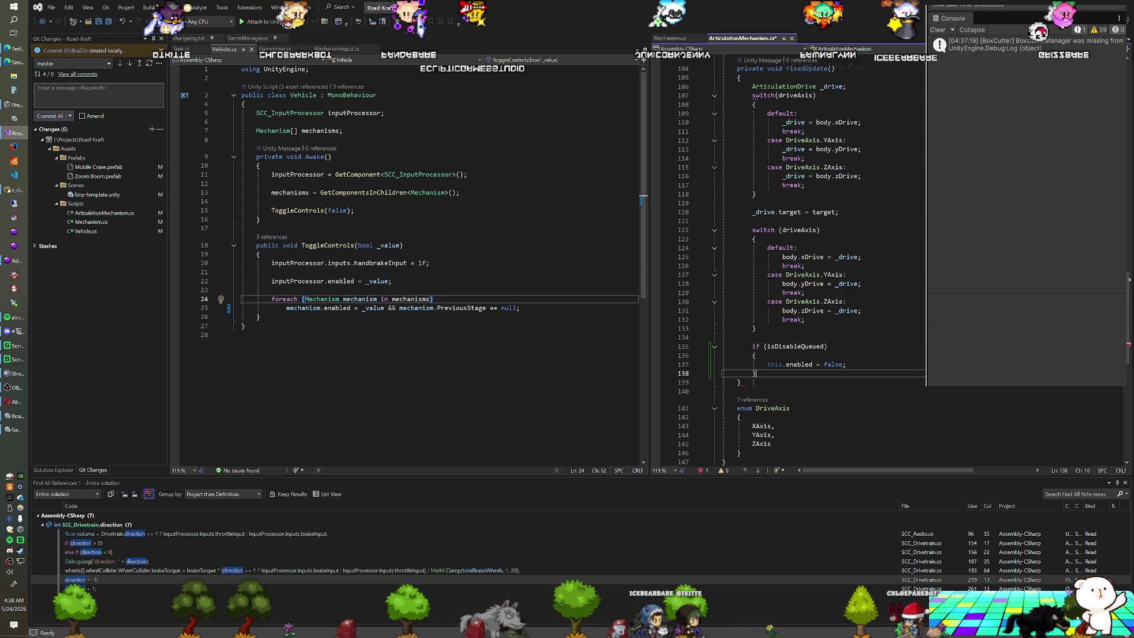
pyautogui.write('OnDisable();')
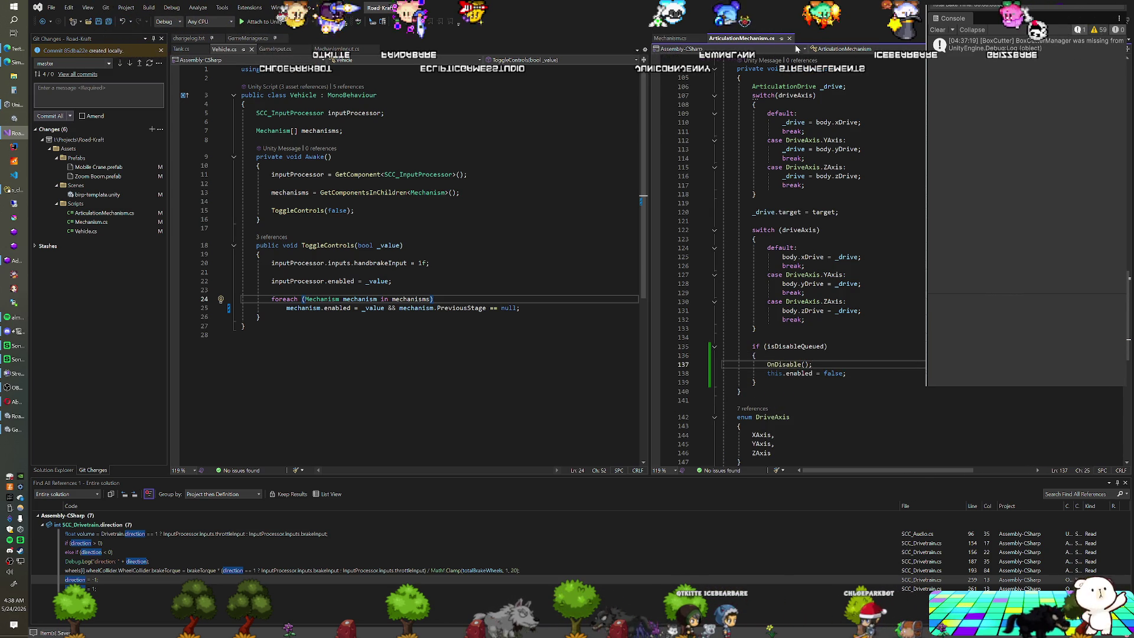
pyautogui.hotkey('alt', 'Tab')
pyautogui.hotkey('ctrl', 'p')
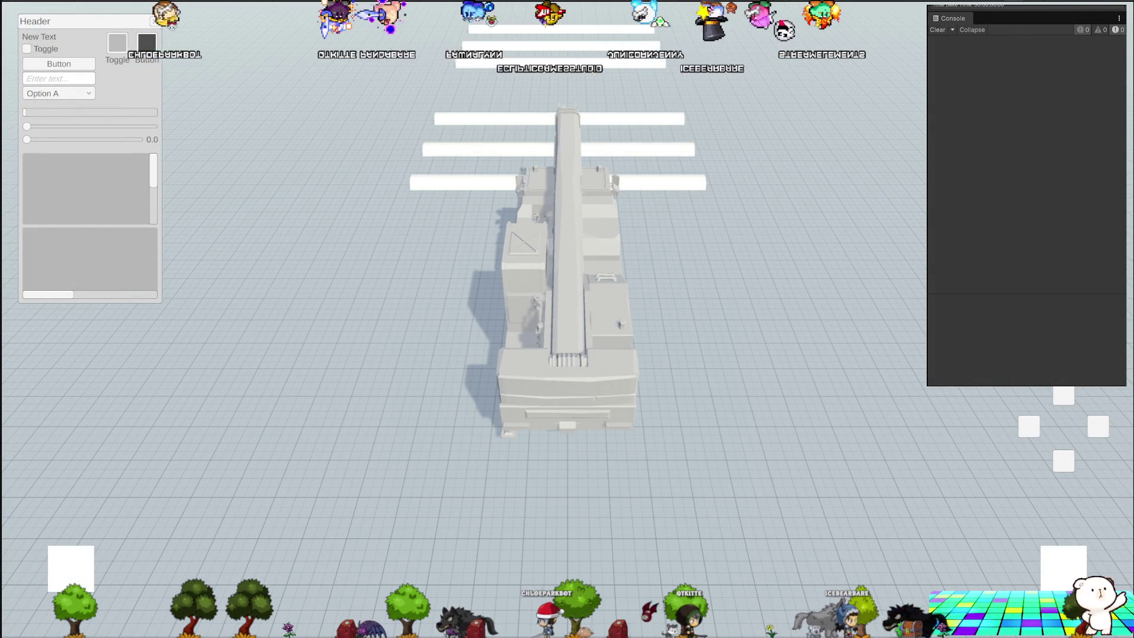
# Step: Play-test the boom stages, switching to the top-down camera view with the C key
pyautogui.hotkey('ctrl', 'p')
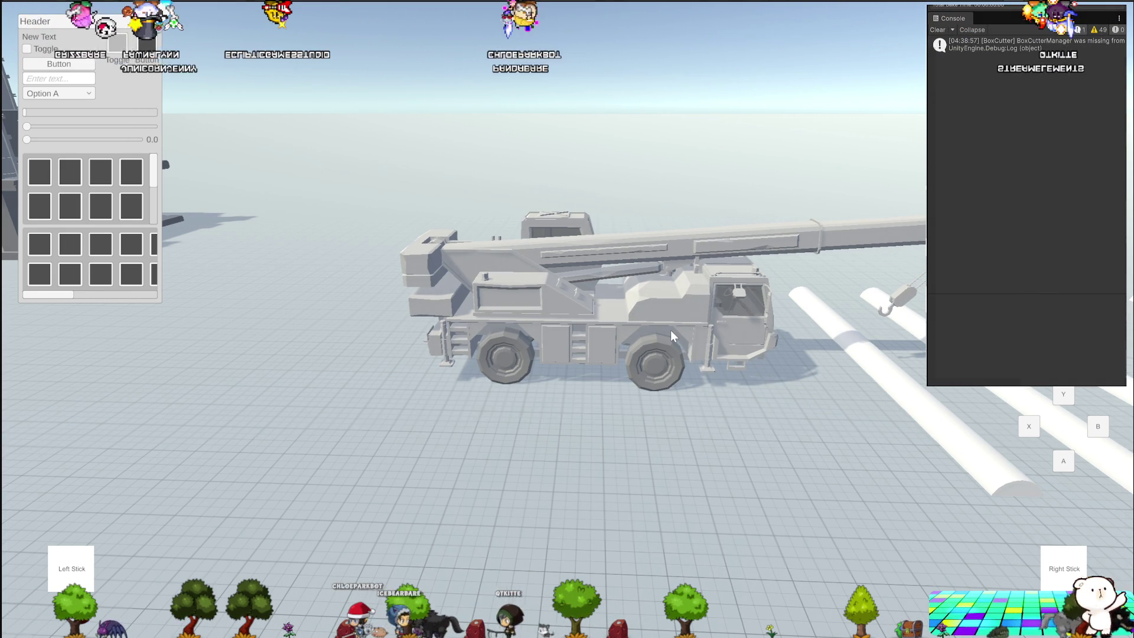
pyautogui.press('c')
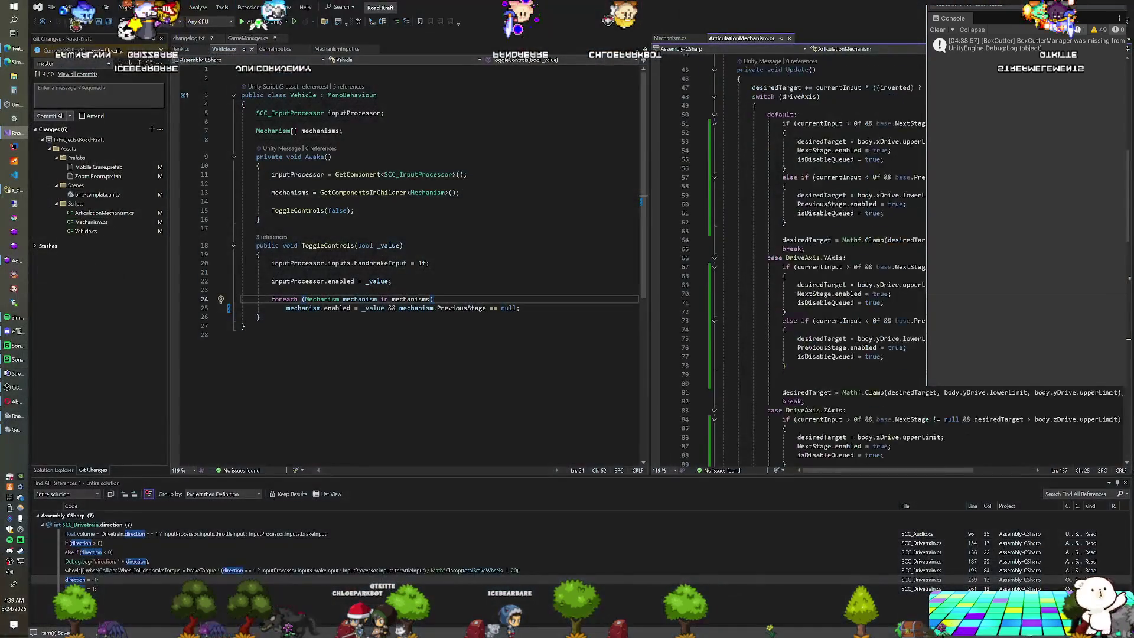
# Step: Add 'isDisableQueued = false;' after 'this.enabled = false;' inside the isDisableQueued block
pyautogui.scroll(1, 827, 260)
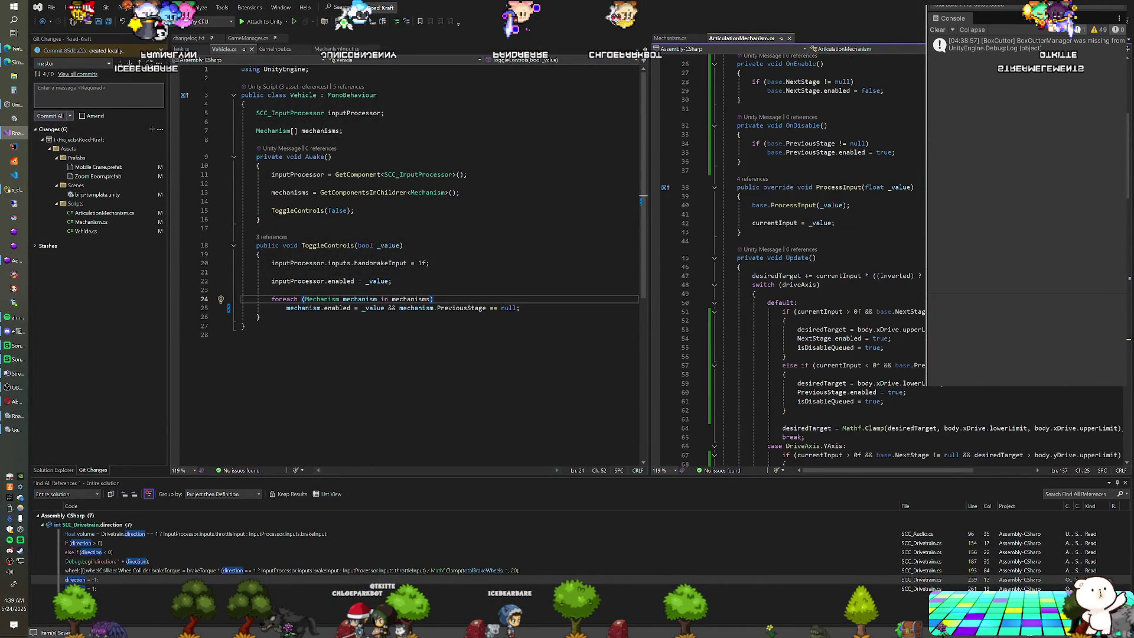
pyautogui.scroll(-6, 827, 260)
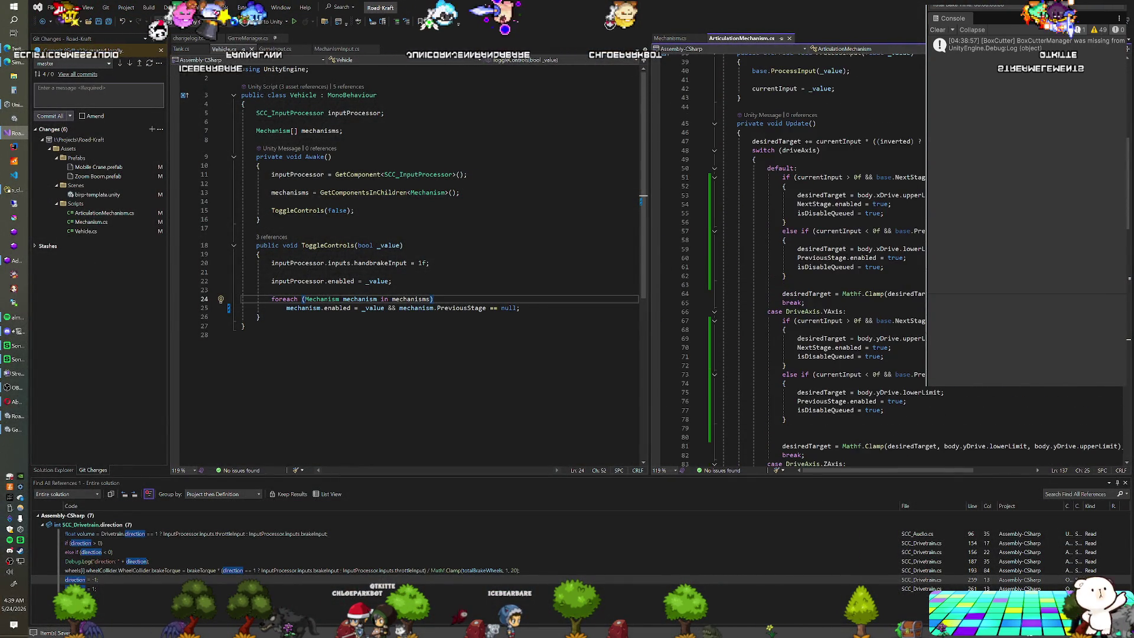
pyautogui.scroll(-16, 826, 260)
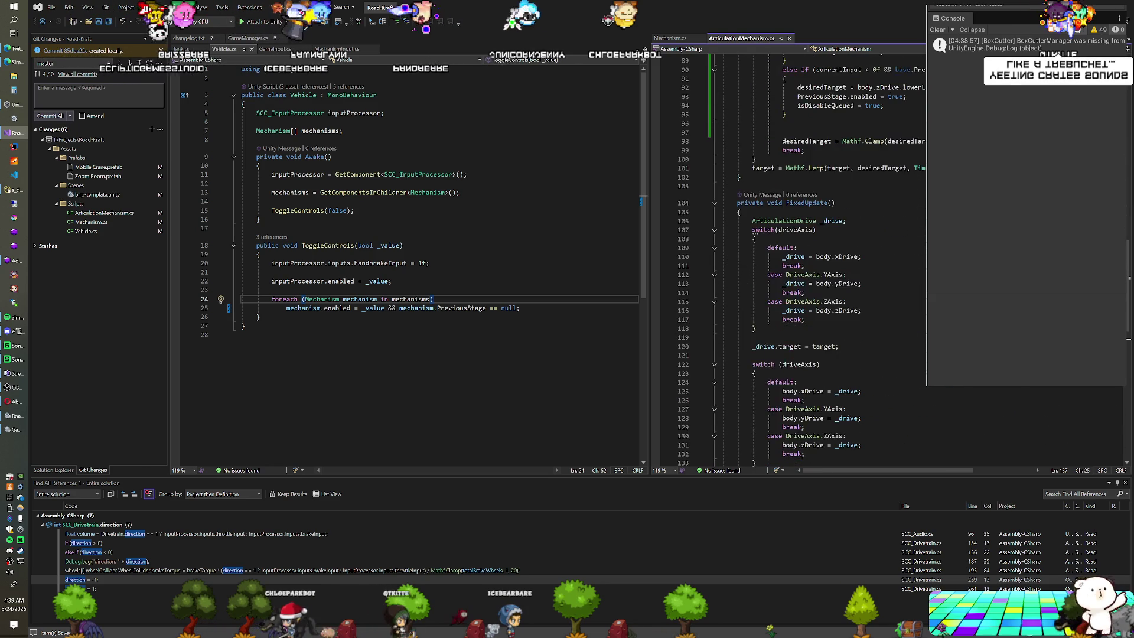
pyautogui.scroll(-2, 827, 260)
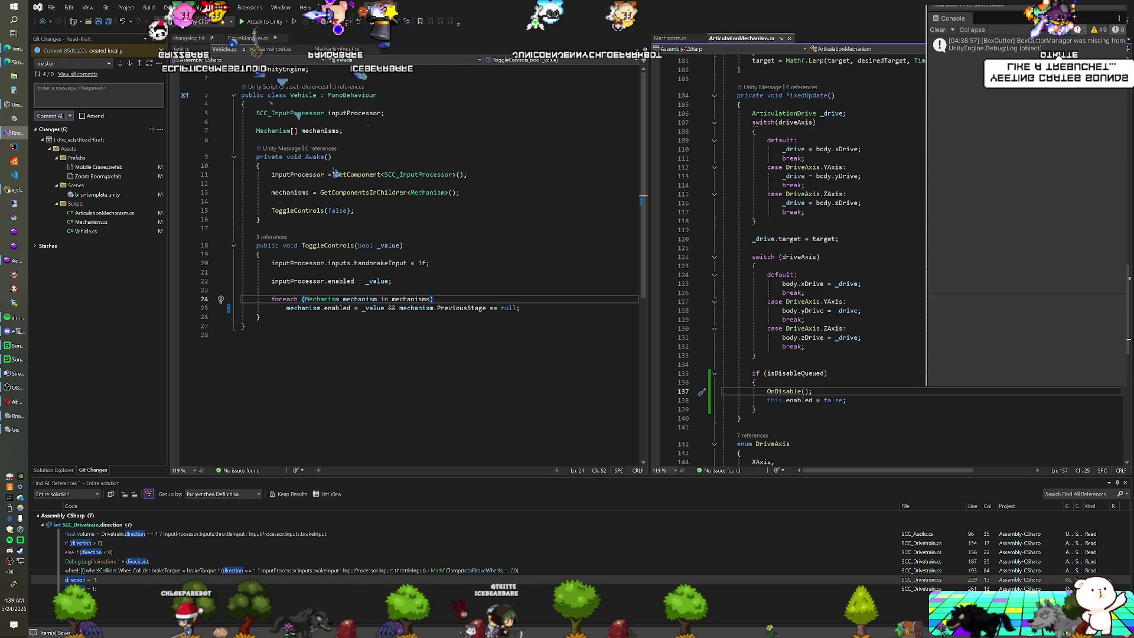
pyautogui.scroll(-1, 826, 260)
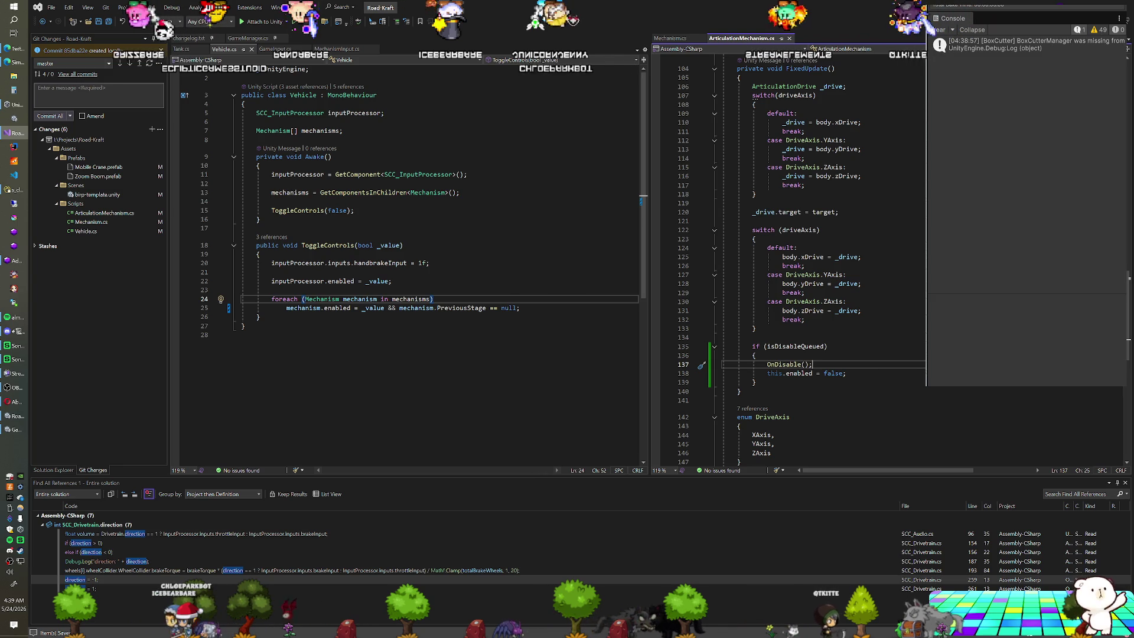
pyautogui.click(846, 373)
pyautogui.press('Return')
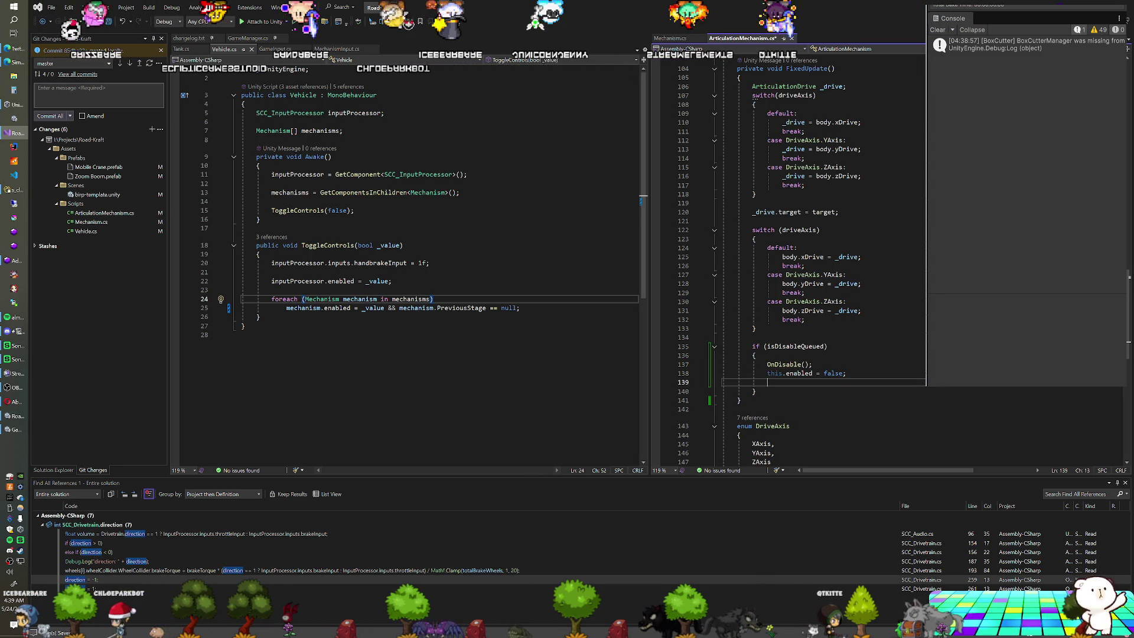
pyautogui.write('isD')
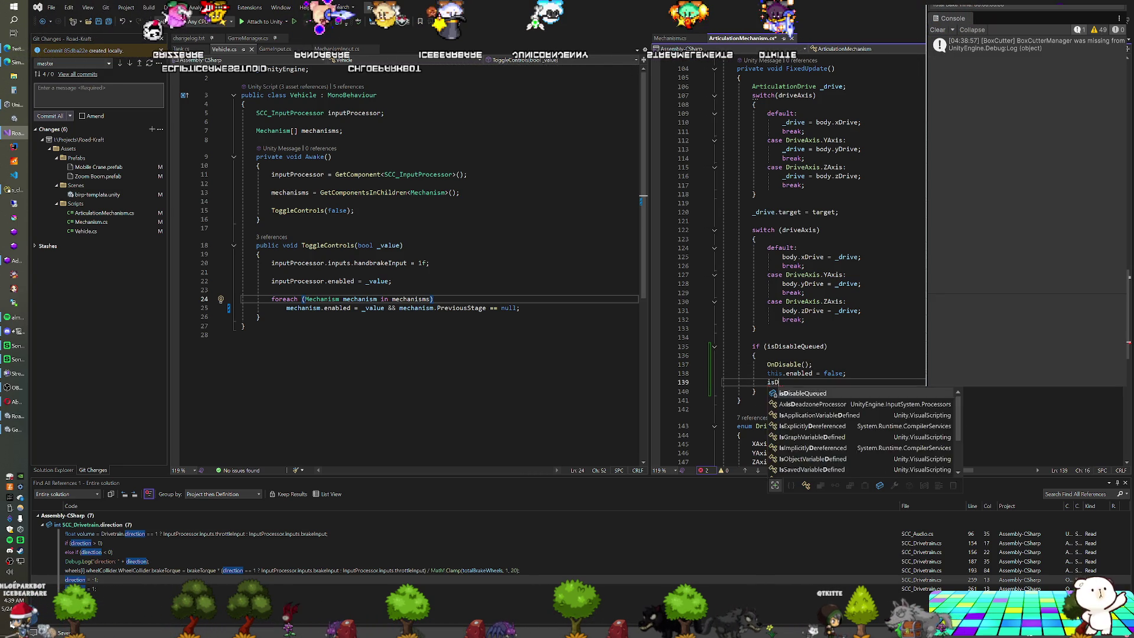
pyautogui.write('isableQueued false;')
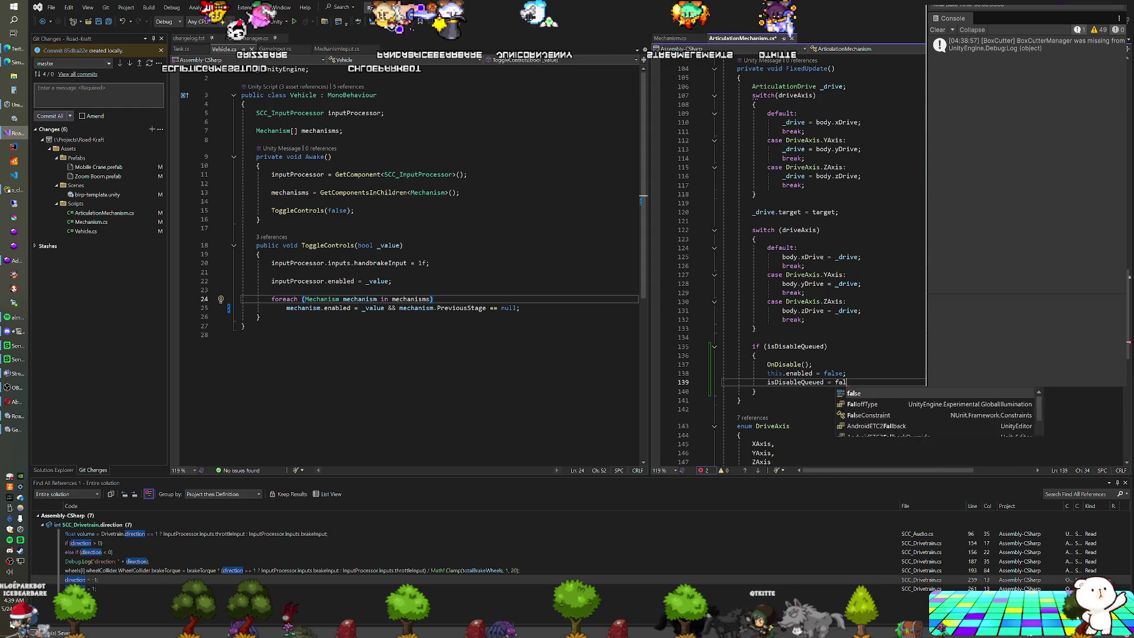
pyautogui.click(829, 346)
pyautogui.scroll(5, 792, 266)
pyautogui.scroll(15, 792, 266)
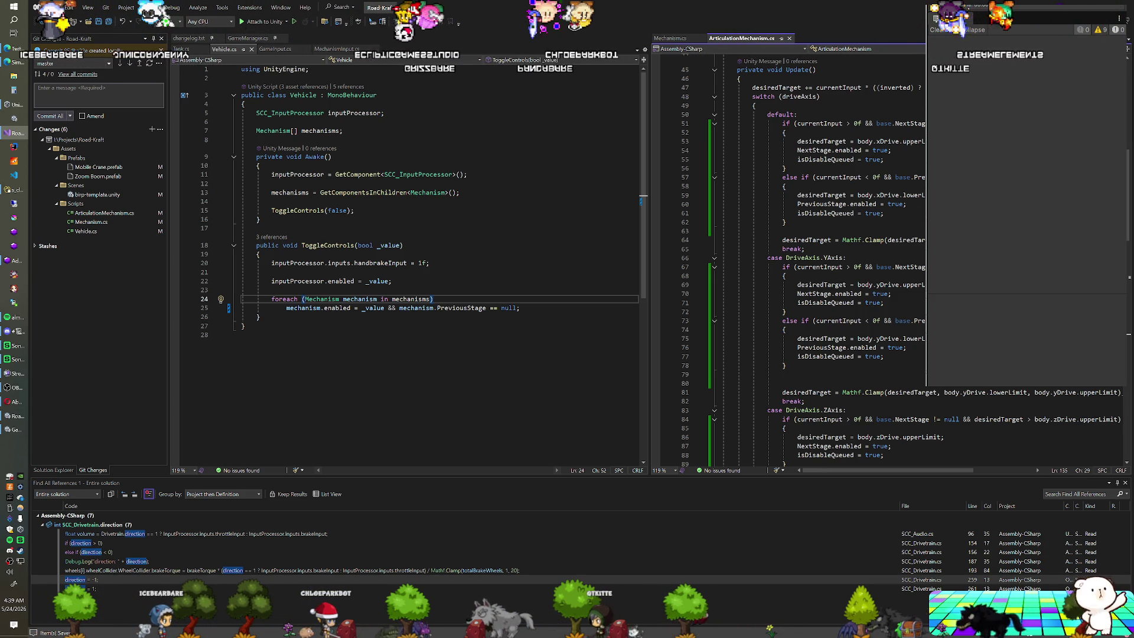
pyautogui.click(681, 39)
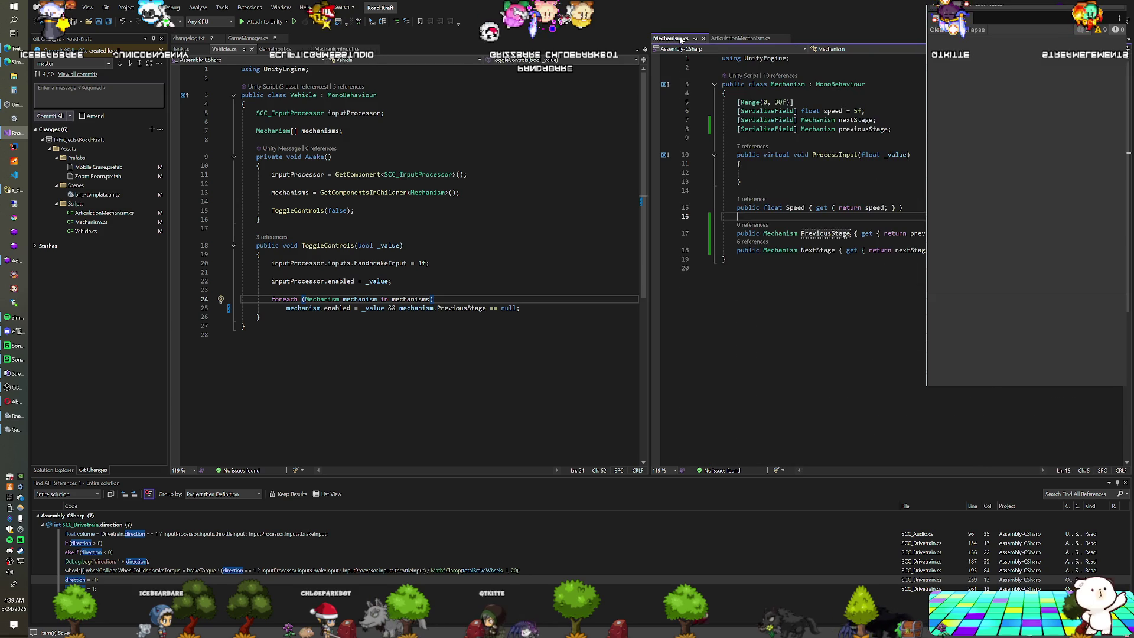
pyautogui.click(740, 38)
pyautogui.scroll(10, 802, 169)
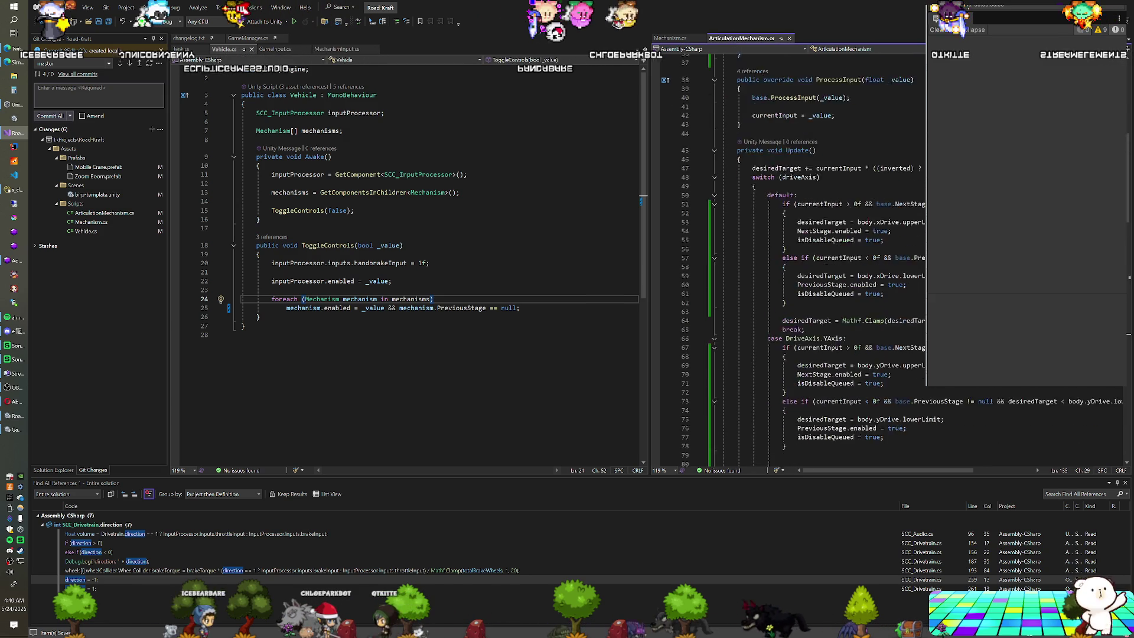
pyautogui.scroll(3, 801, 170)
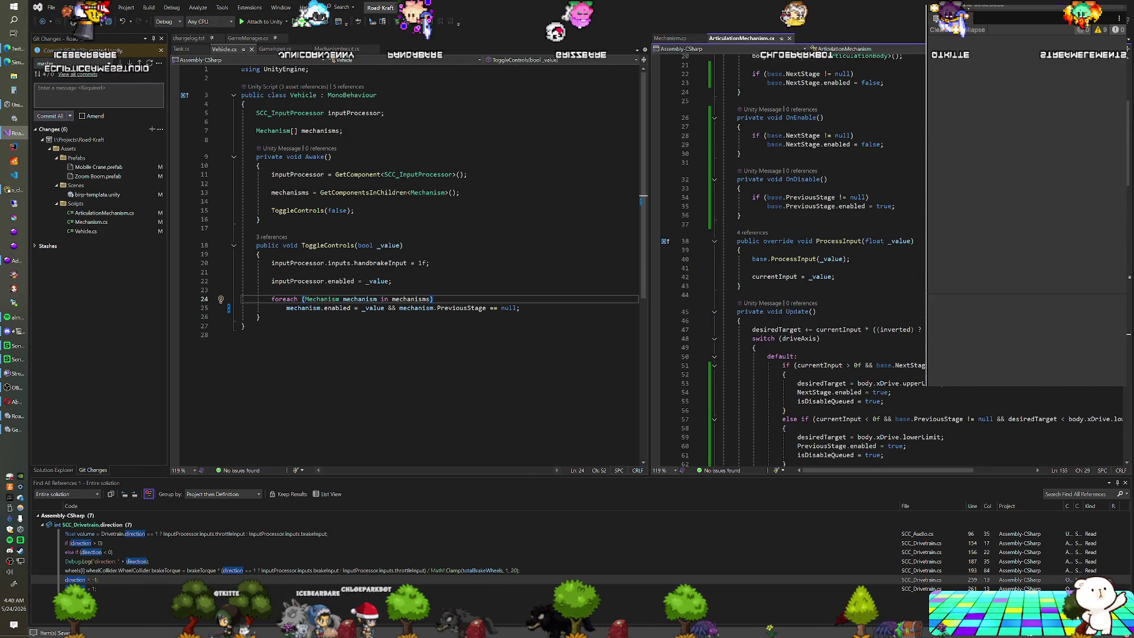
pyautogui.scroll(-1, 791, 260)
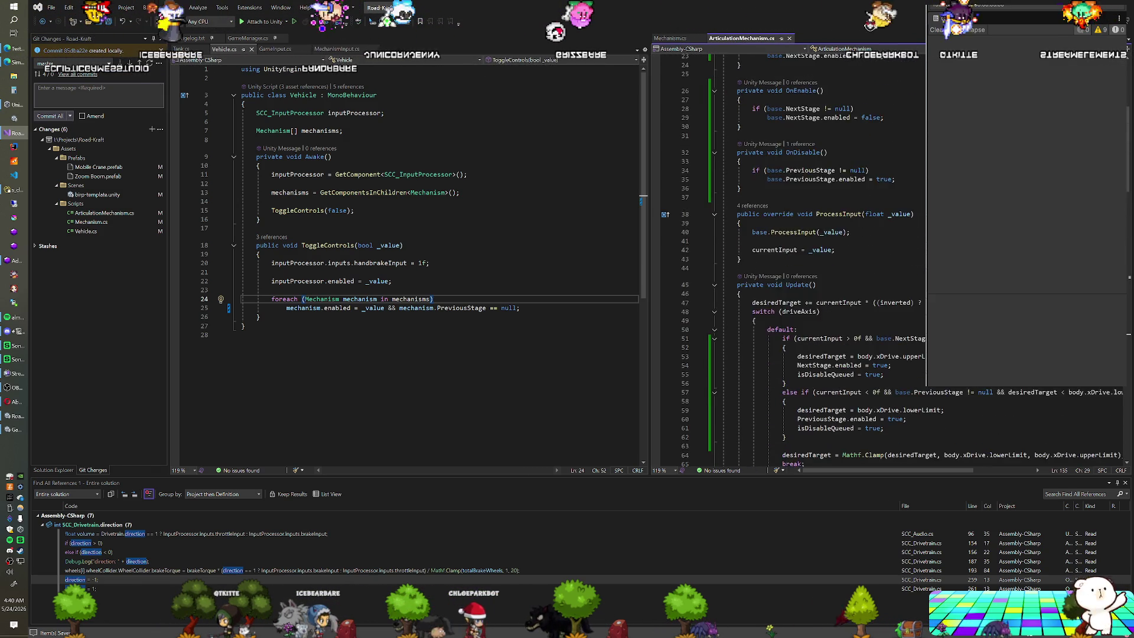
pyautogui.scroll(2, 792, 260)
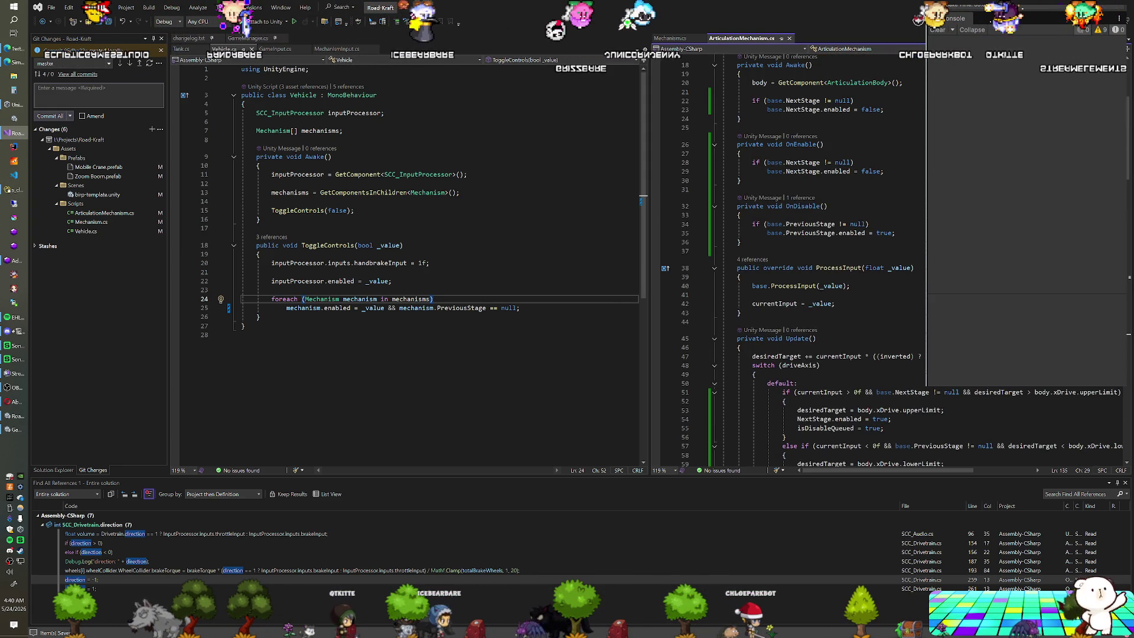
pyautogui.scroll(1, 792, 260)
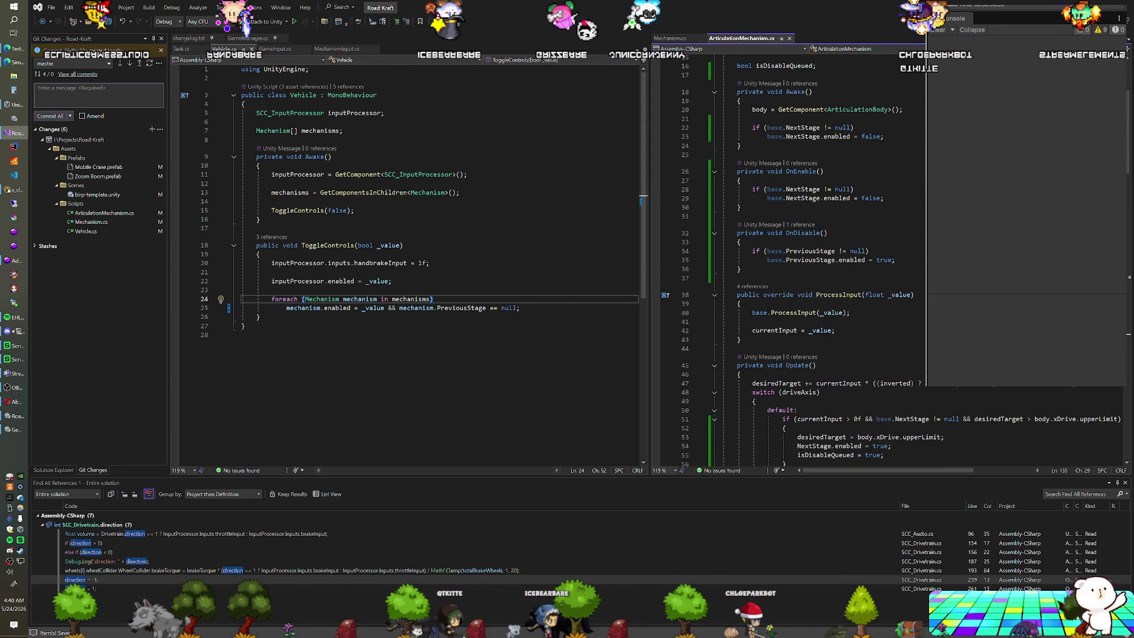
pyautogui.moveTo(842, 198)
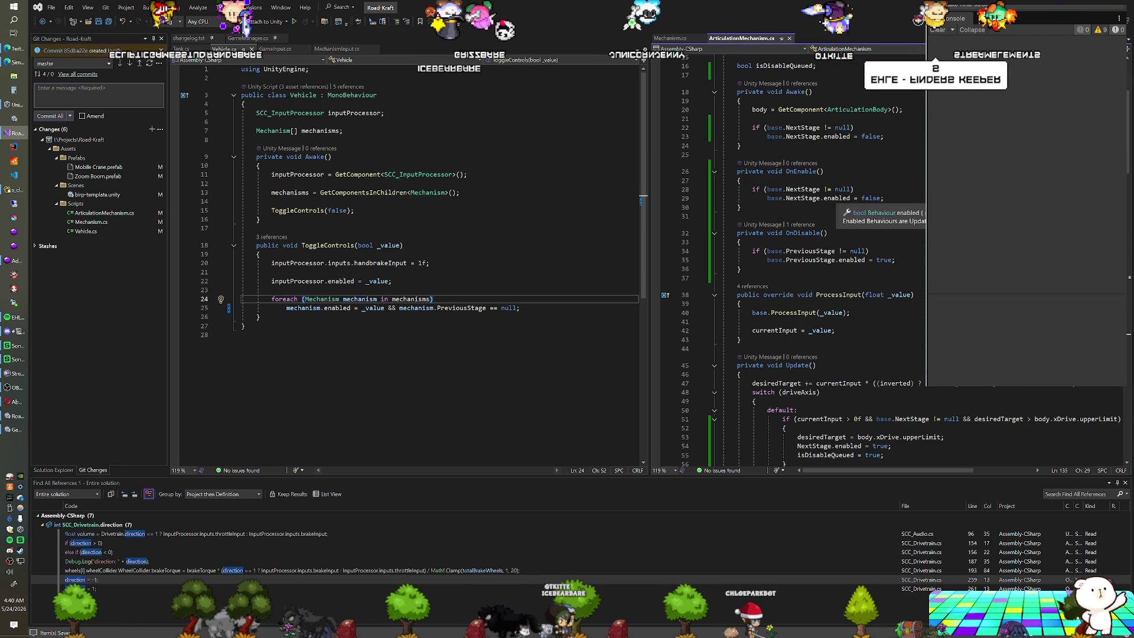
pyautogui.scroll(-8, 841, 199)
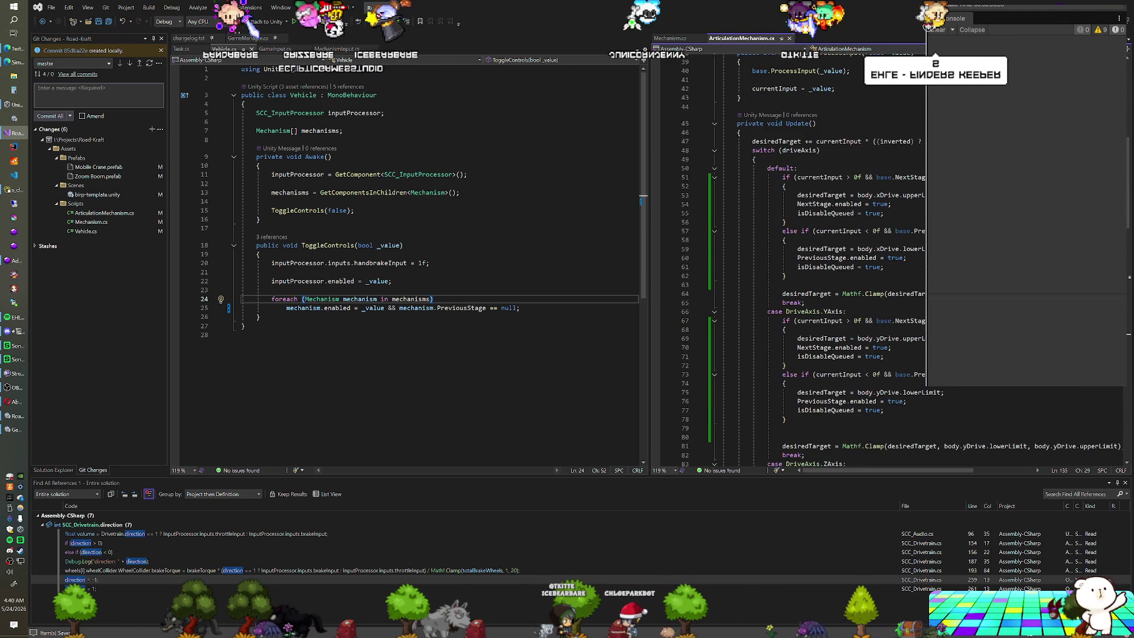
pyautogui.scroll(-1, 826, 260)
pyautogui.scroll(-1, 827, 260)
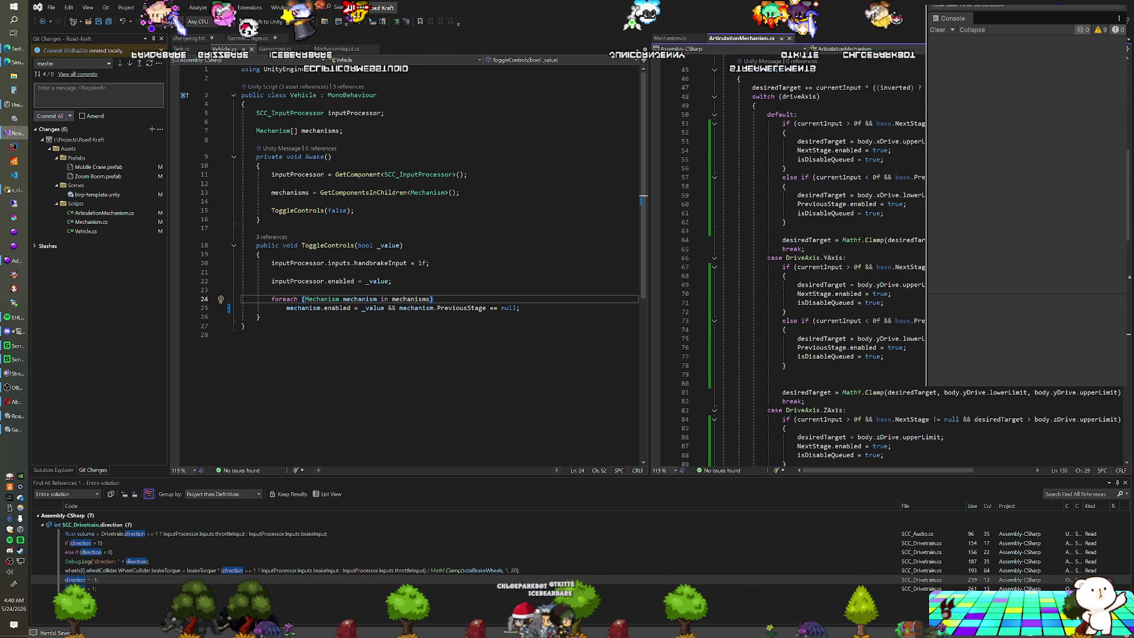
pyautogui.scroll(-2, 827, 260)
pyautogui.scroll(2, 827, 260)
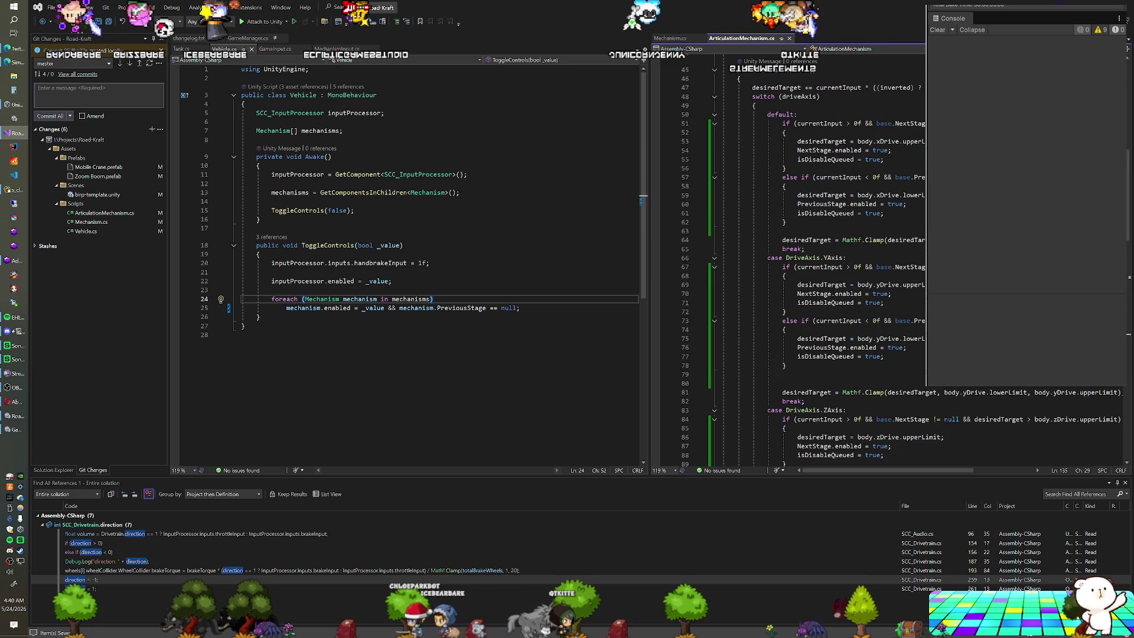
pyautogui.scroll(-10, 826, 260)
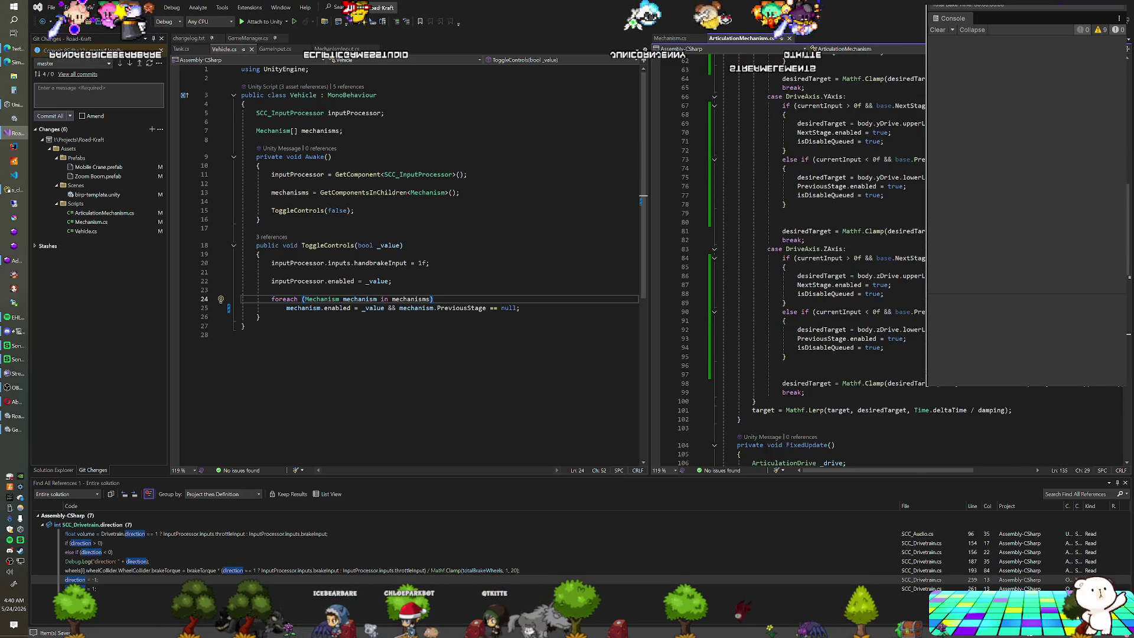
pyautogui.scroll(-1, 827, 260)
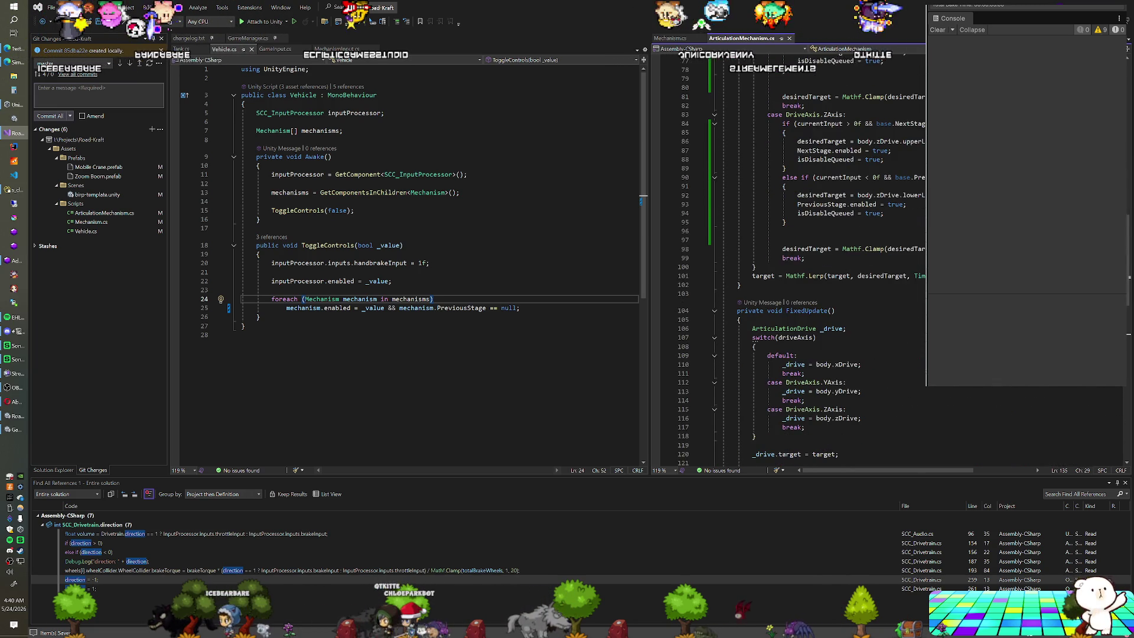
pyautogui.scroll(-9, 827, 260)
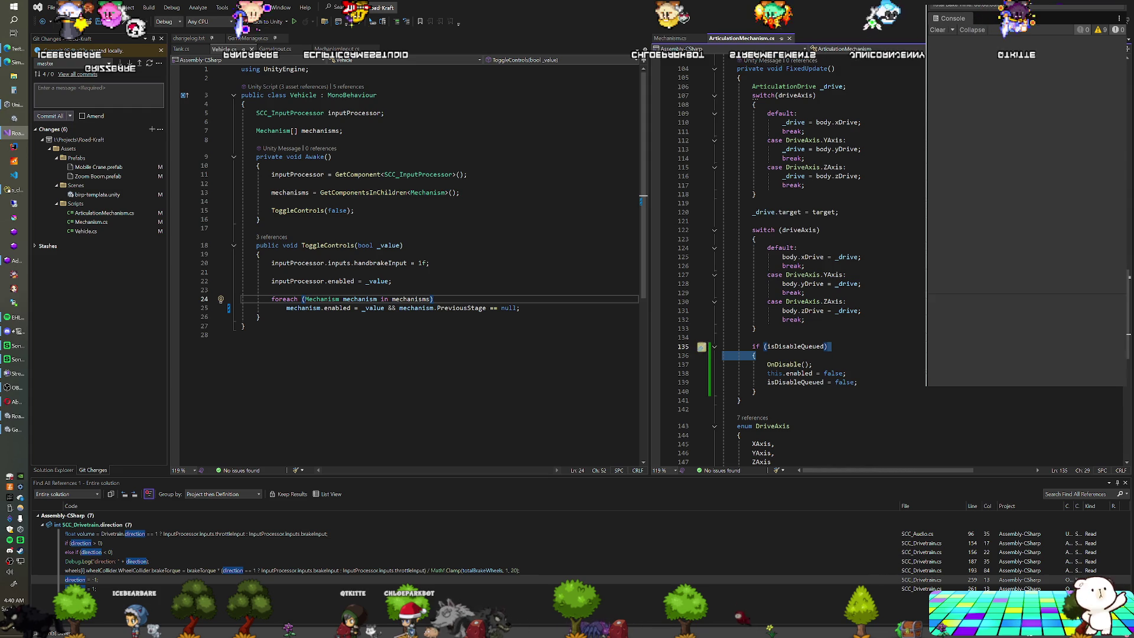
pyautogui.scroll(-2, 827, 260)
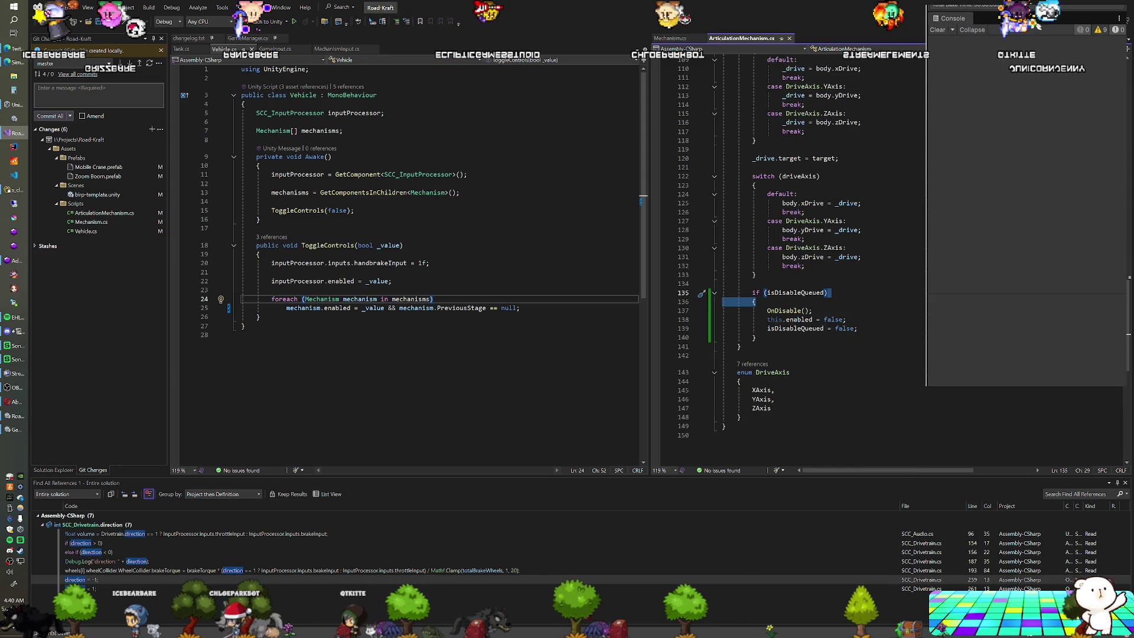
pyautogui.scroll(2, 826, 260)
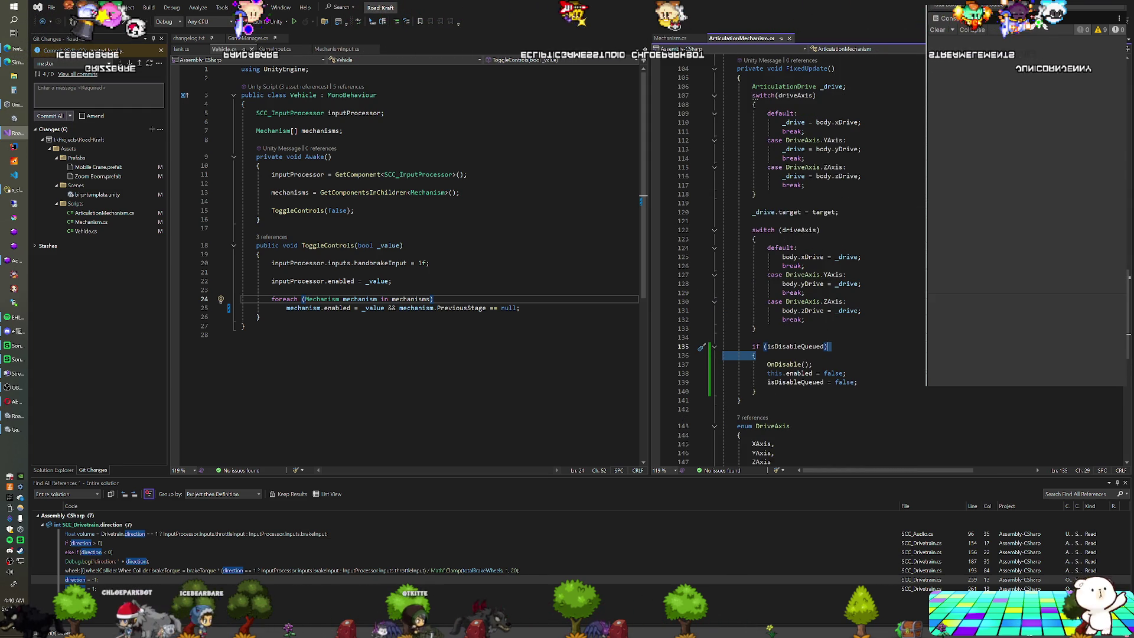
pyautogui.scroll(1, 826, 260)
pyautogui.scroll(9, 827, 260)
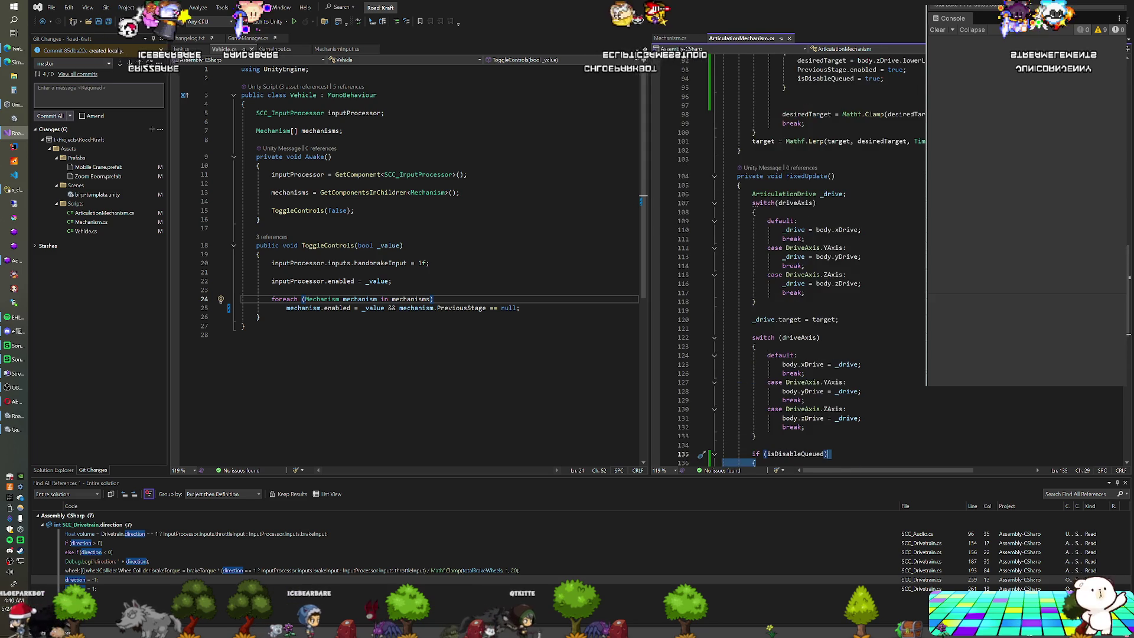
pyautogui.scroll(8, 827, 260)
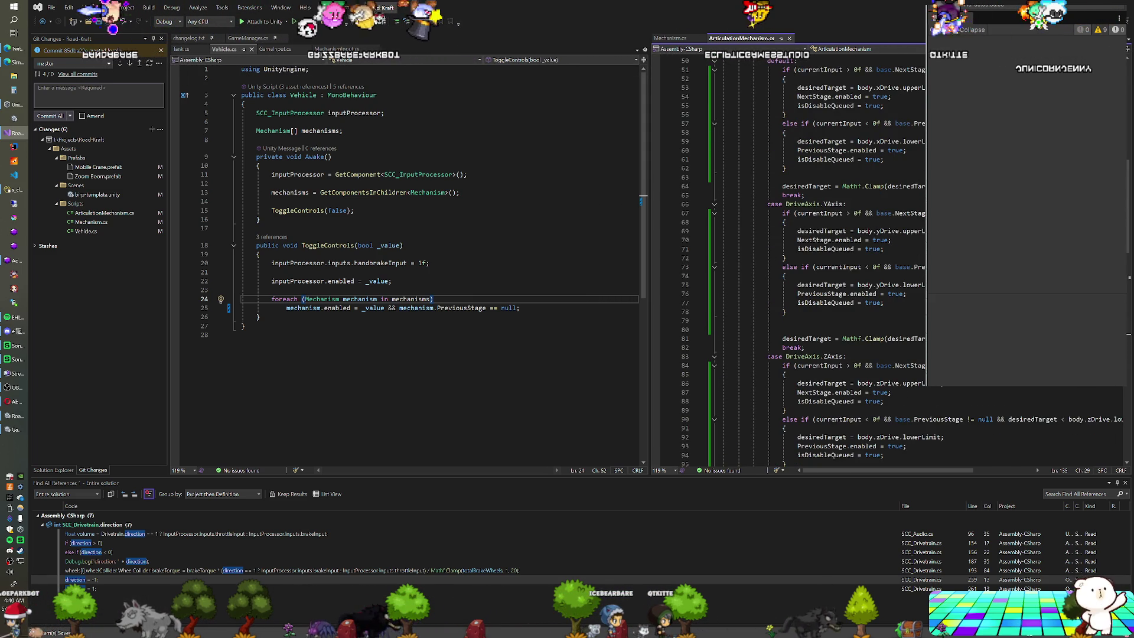
pyautogui.scroll(10, 827, 260)
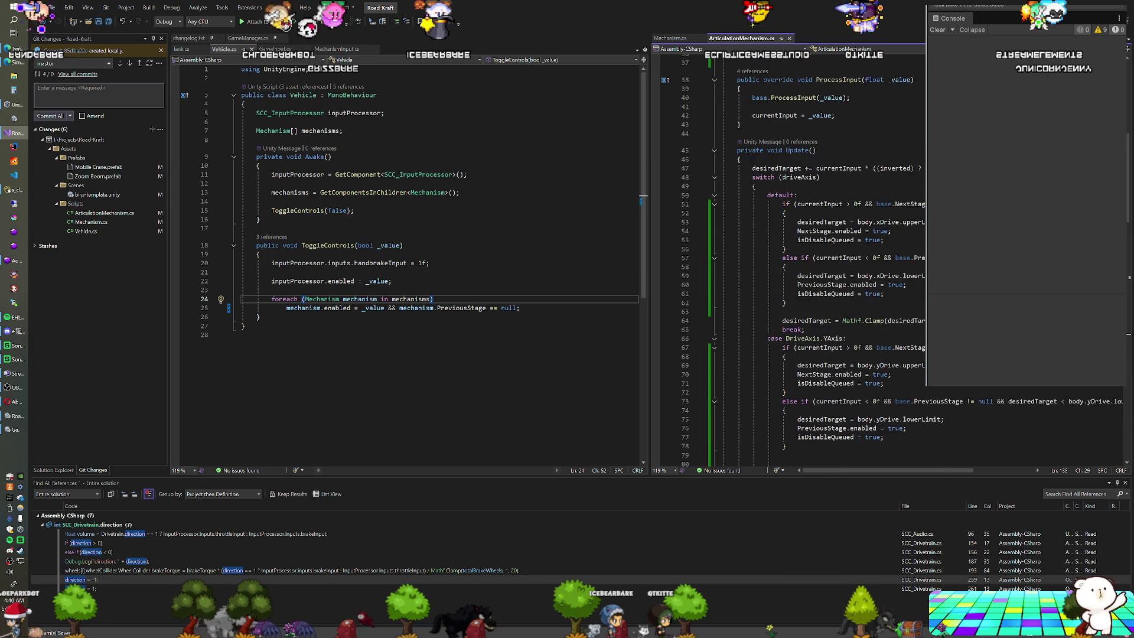
pyautogui.scroll(1, 826, 260)
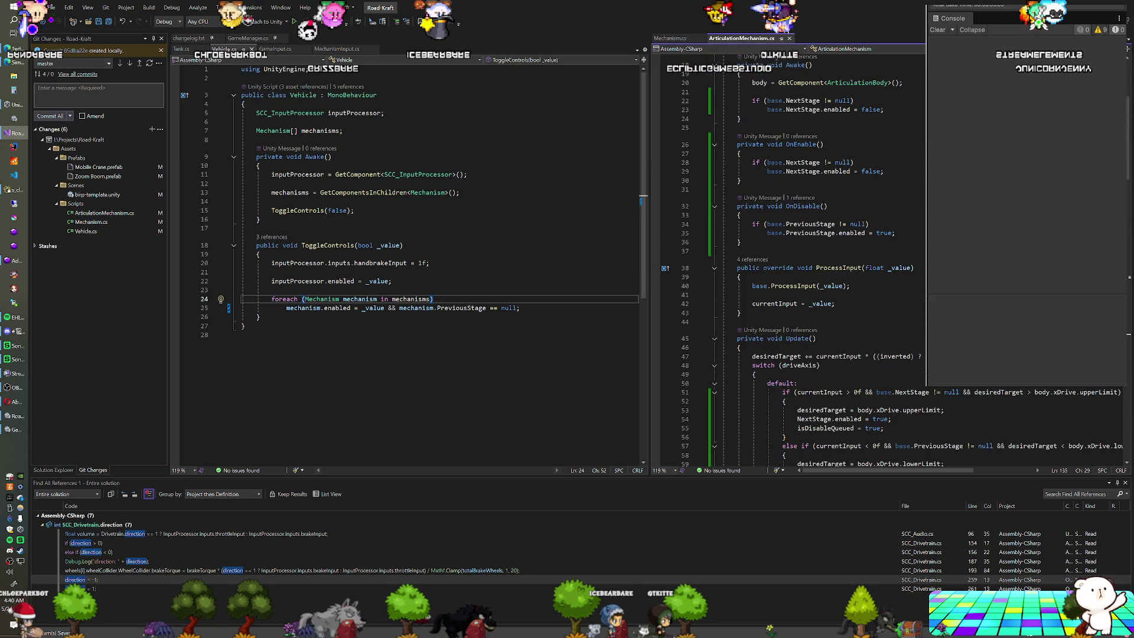
pyautogui.scroll(-7, 827, 260)
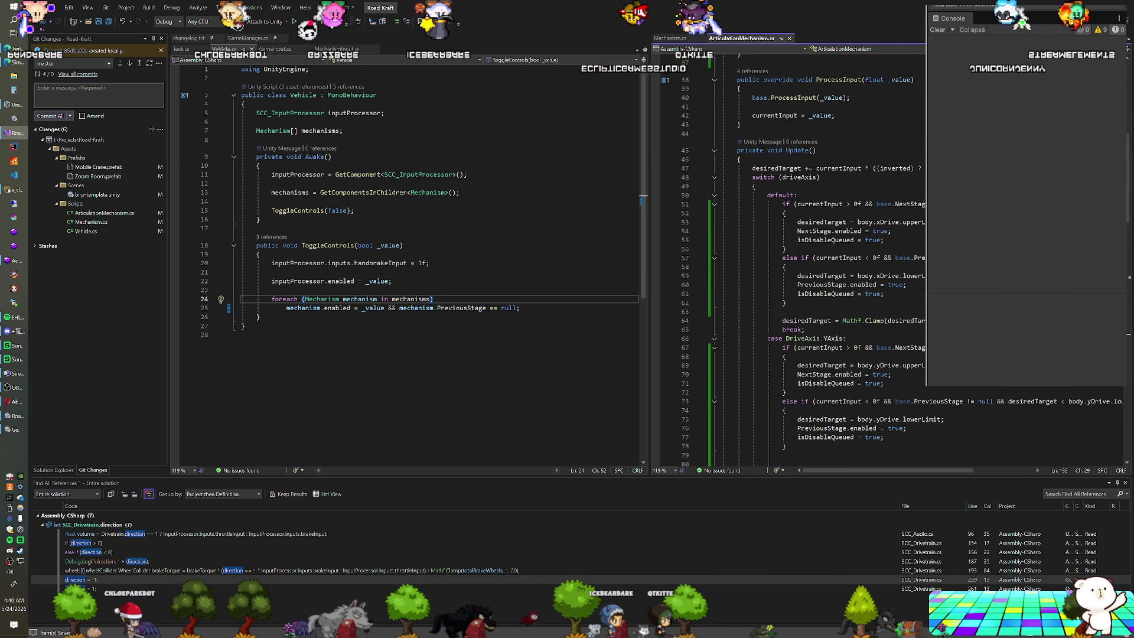
pyautogui.scroll(-2, 827, 260)
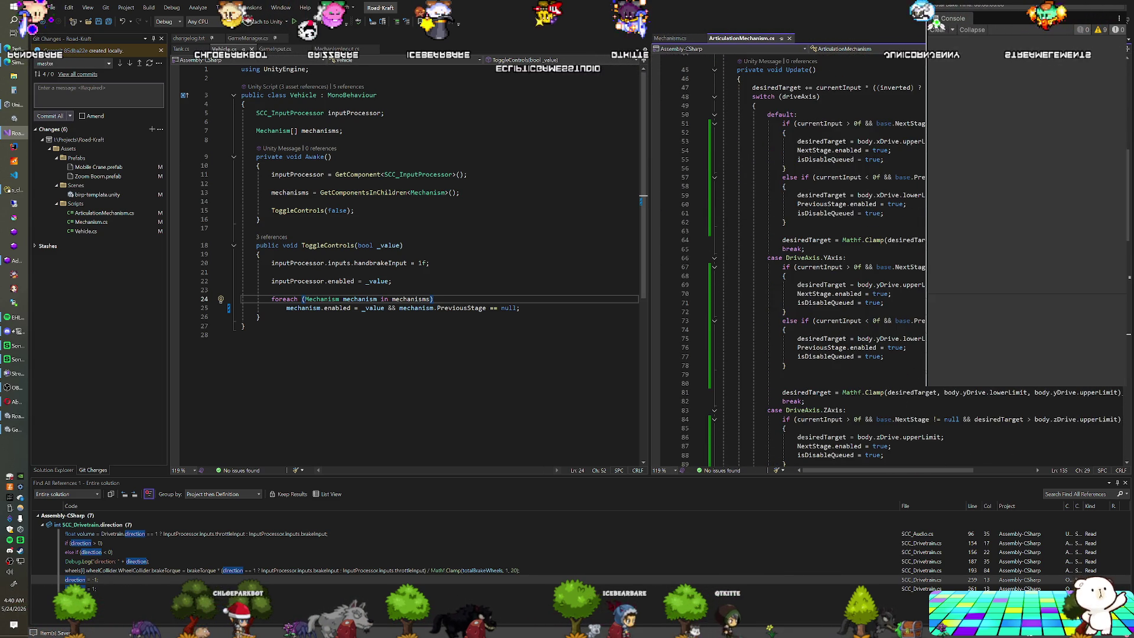
pyautogui.scroll(-6, 827, 260)
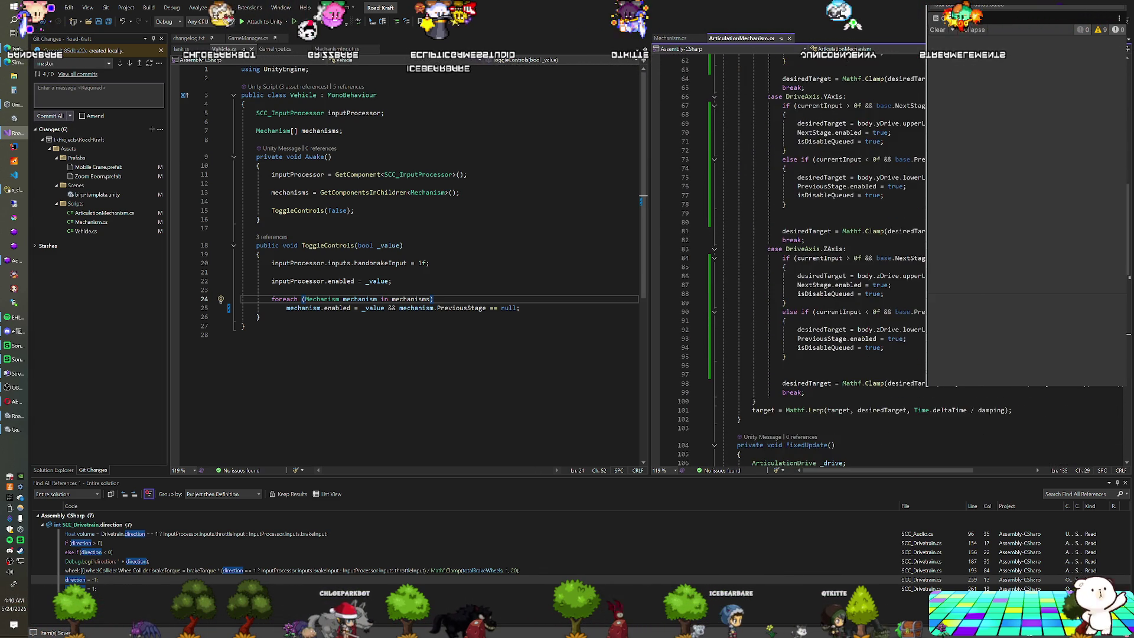
pyautogui.scroll(-2, 827, 259)
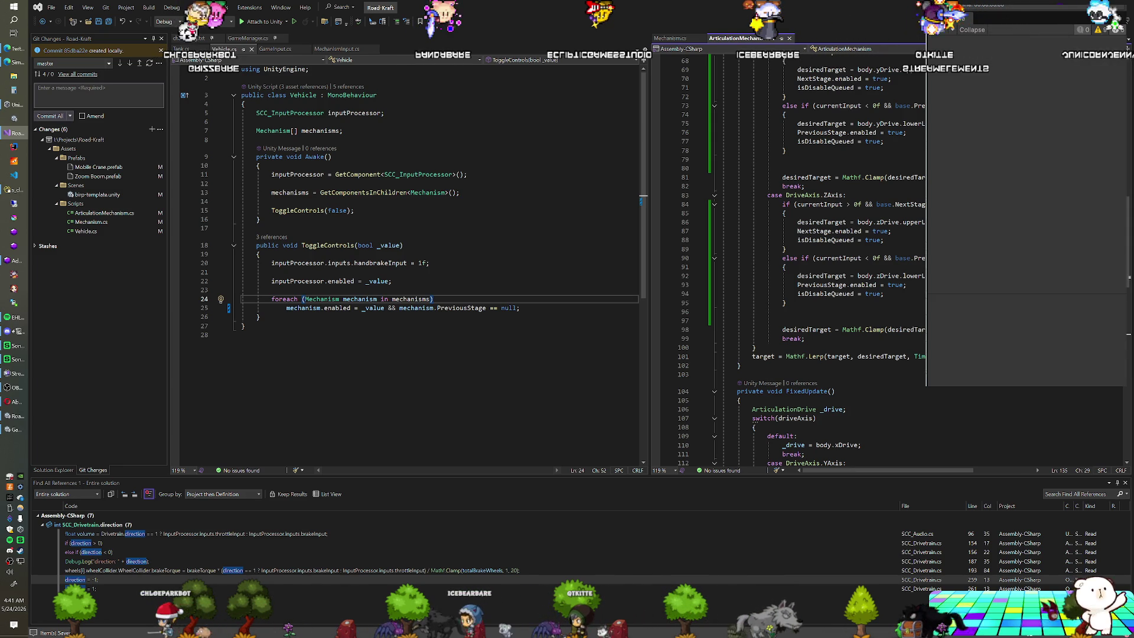
# Step: Save ArticulationMechanism.cs and scroll back up to its OnEnable method
pyautogui.scroll(-8, 845, 198)
pyautogui.scroll(-3, 844, 198)
pyautogui.scroll(12, 845, 198)
pyautogui.scroll(9, 844, 198)
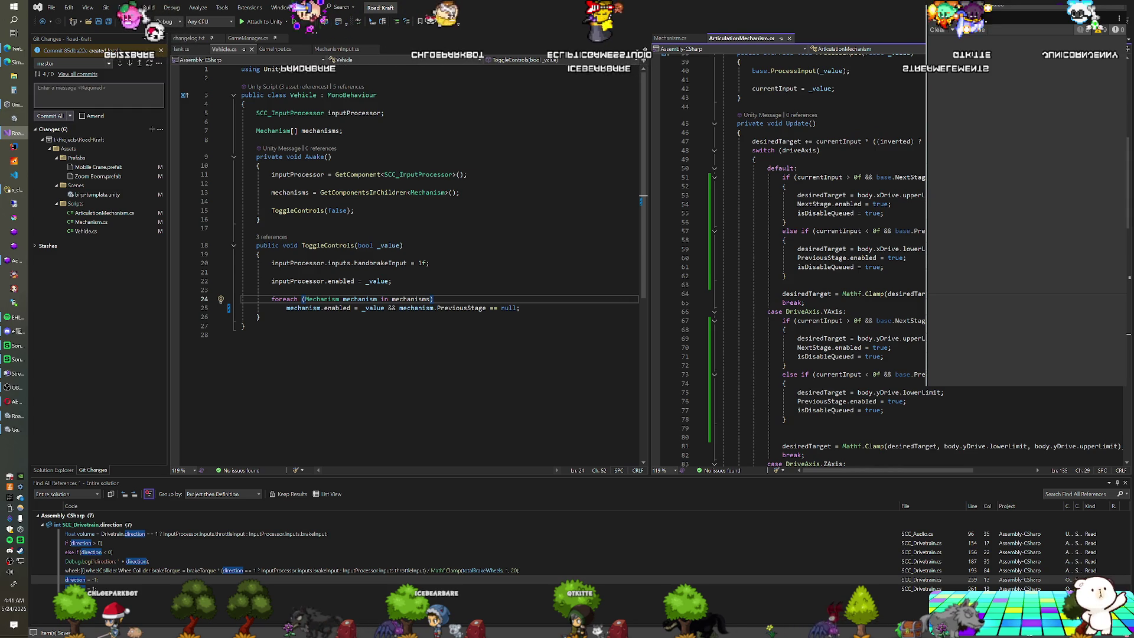
pyautogui.scroll(5, 844, 198)
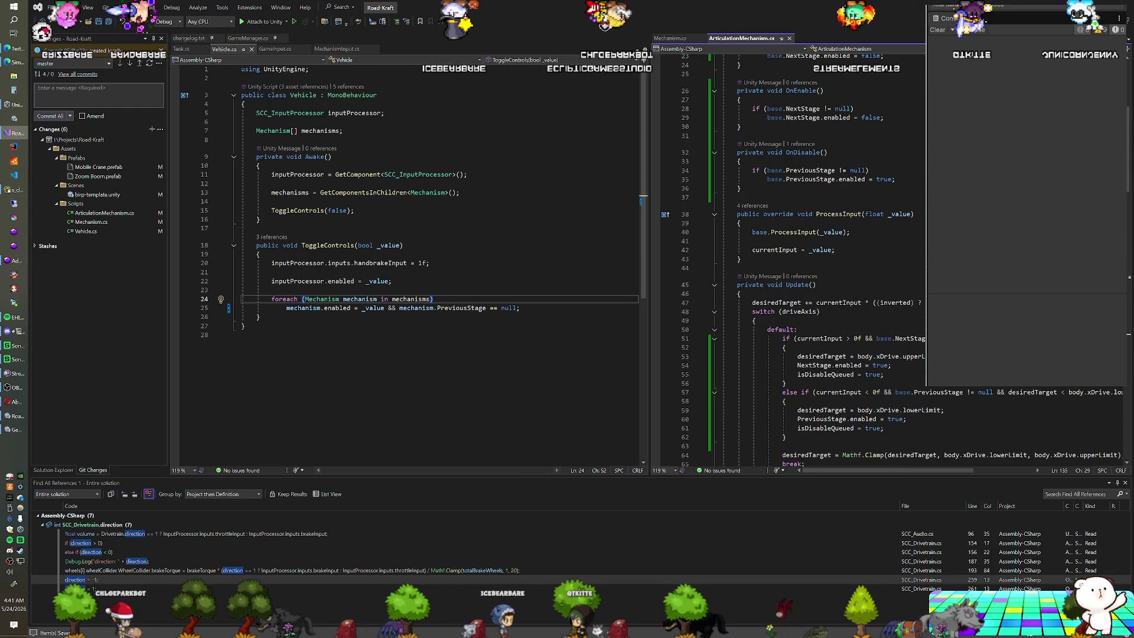
pyautogui.scroll(-2, 844, 198)
pyautogui.scroll(-4, 845, 198)
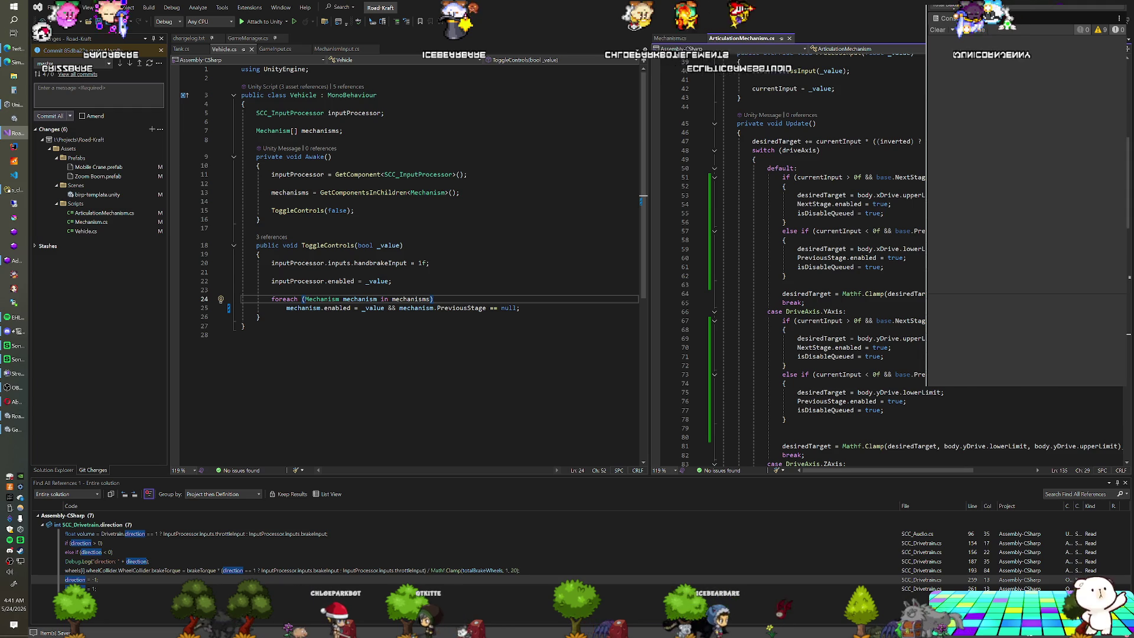
pyautogui.scroll(-1, 845, 260)
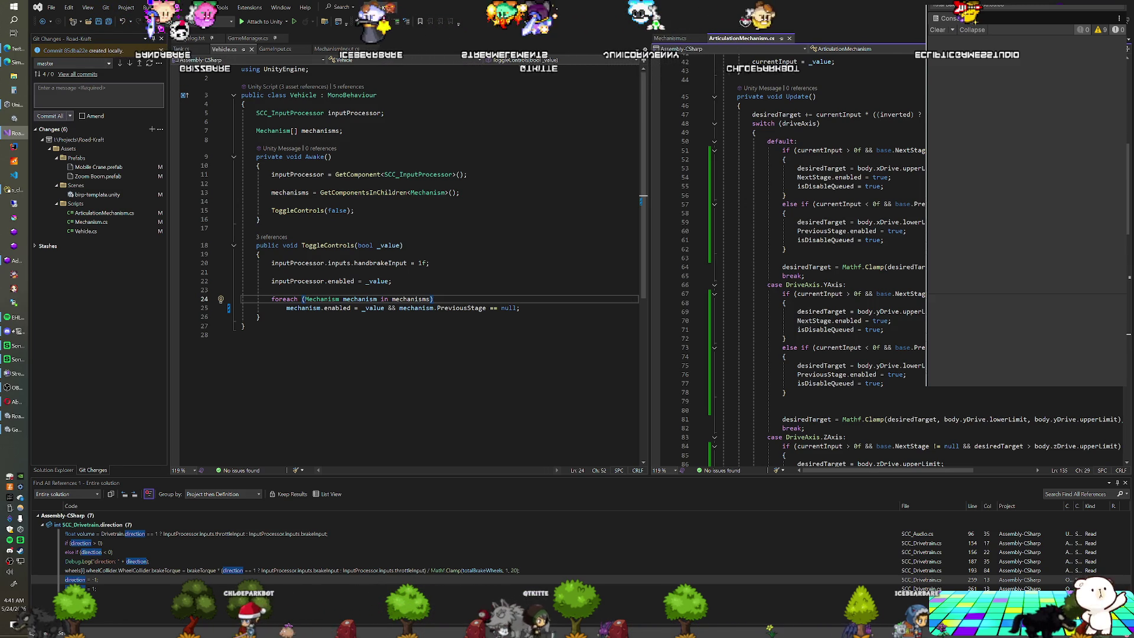
pyautogui.hotkey('ctrl', 's')
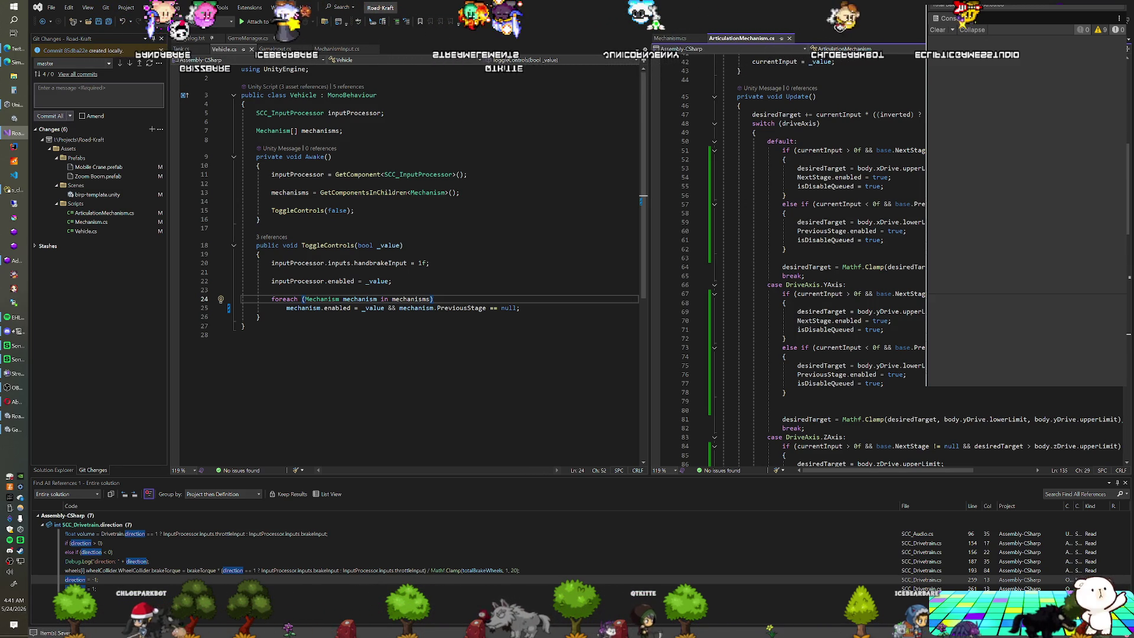
pyautogui.scroll(7, 827, 260)
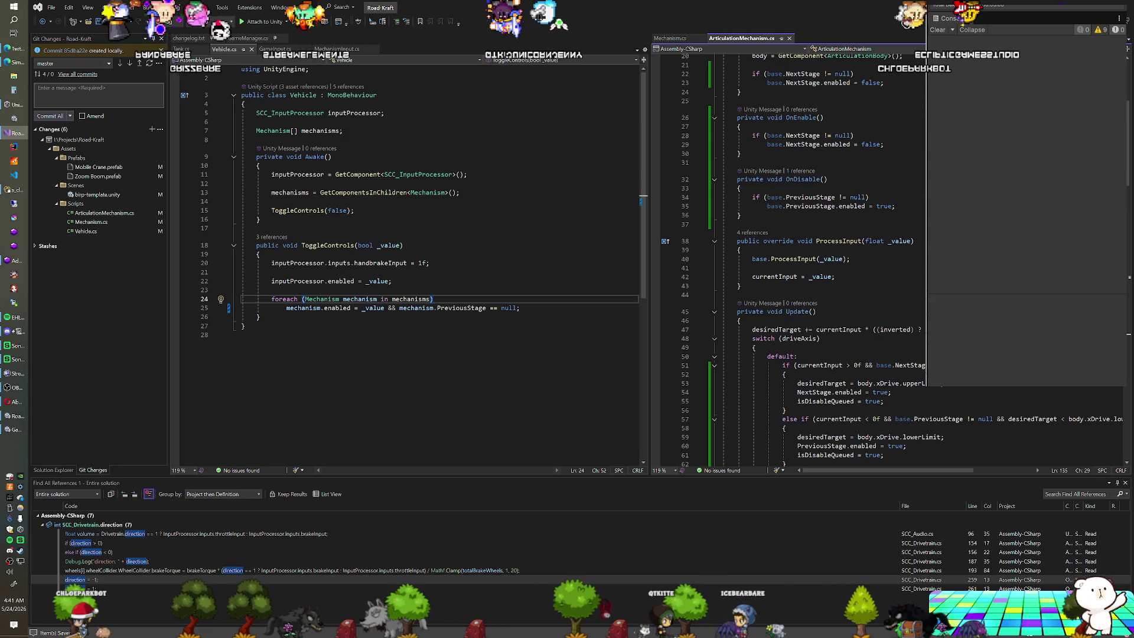
pyautogui.scroll(1, 827, 260)
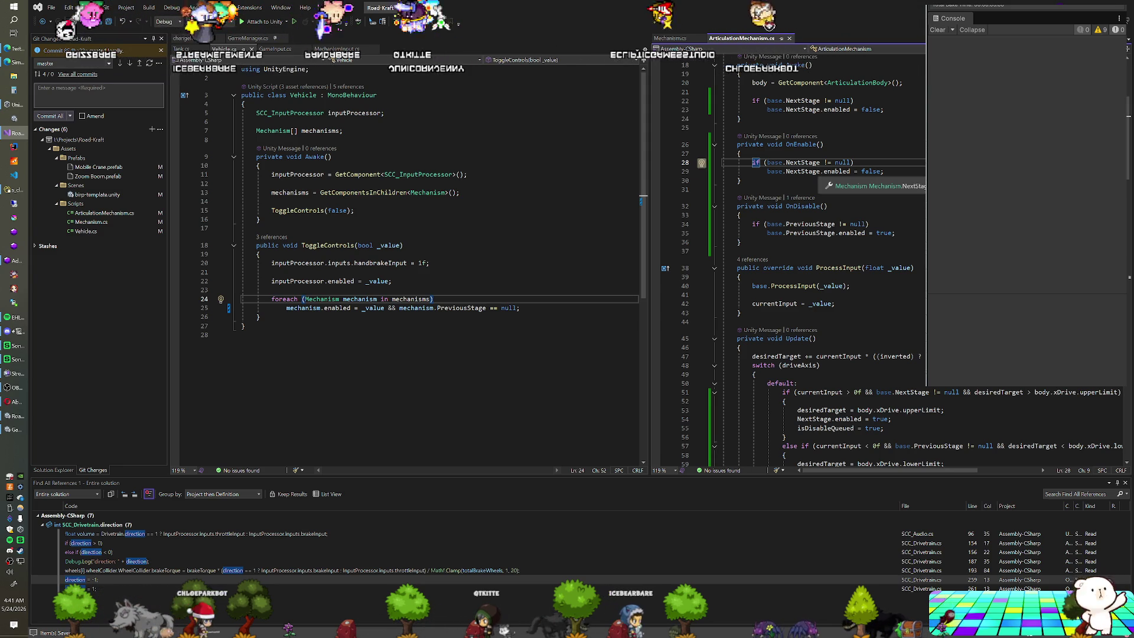
pyautogui.scroll(1, 827, 260)
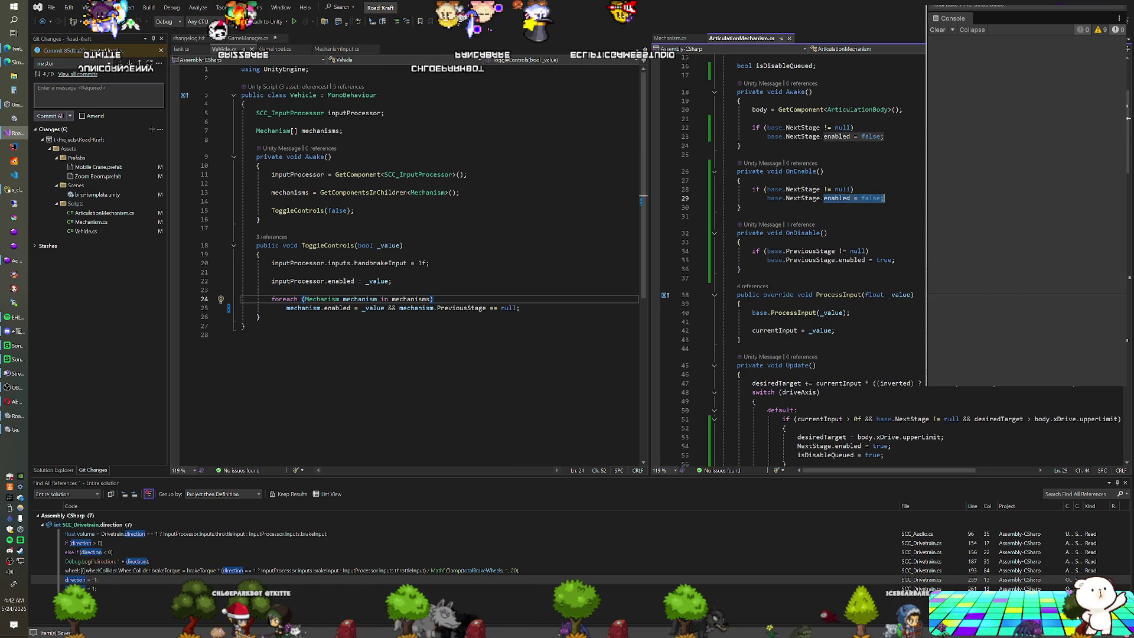
# Step: On line 29 of OnEnable, replace 'enabled = false;' with 'NextStage.IsDisableQueued = true;'
pyautogui.write('IsDis')
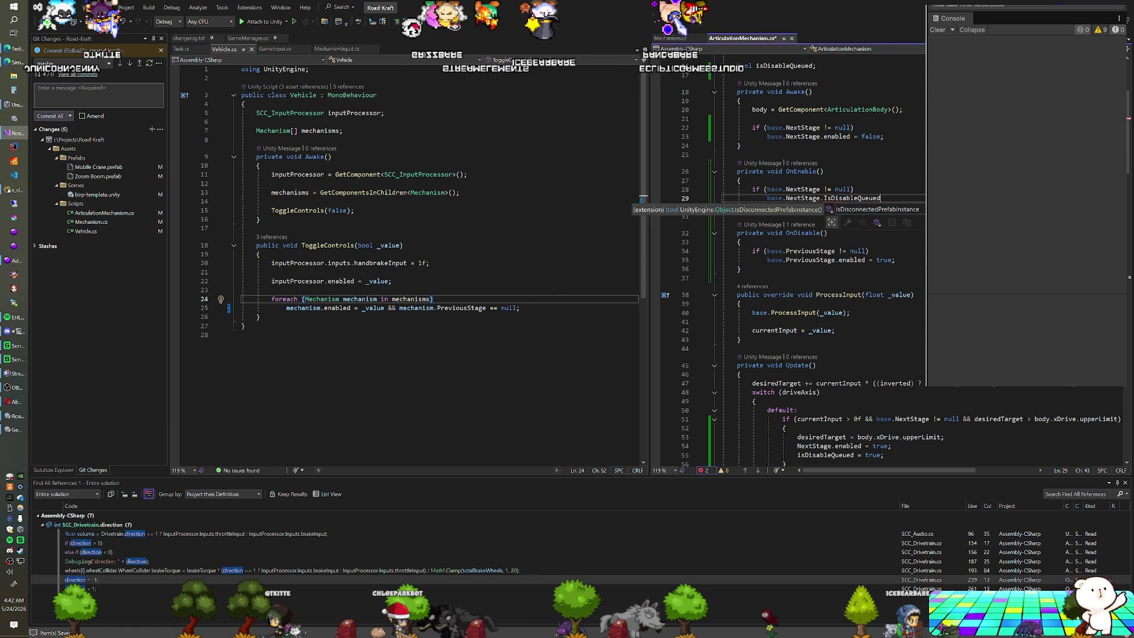
pyautogui.write(' = fal')
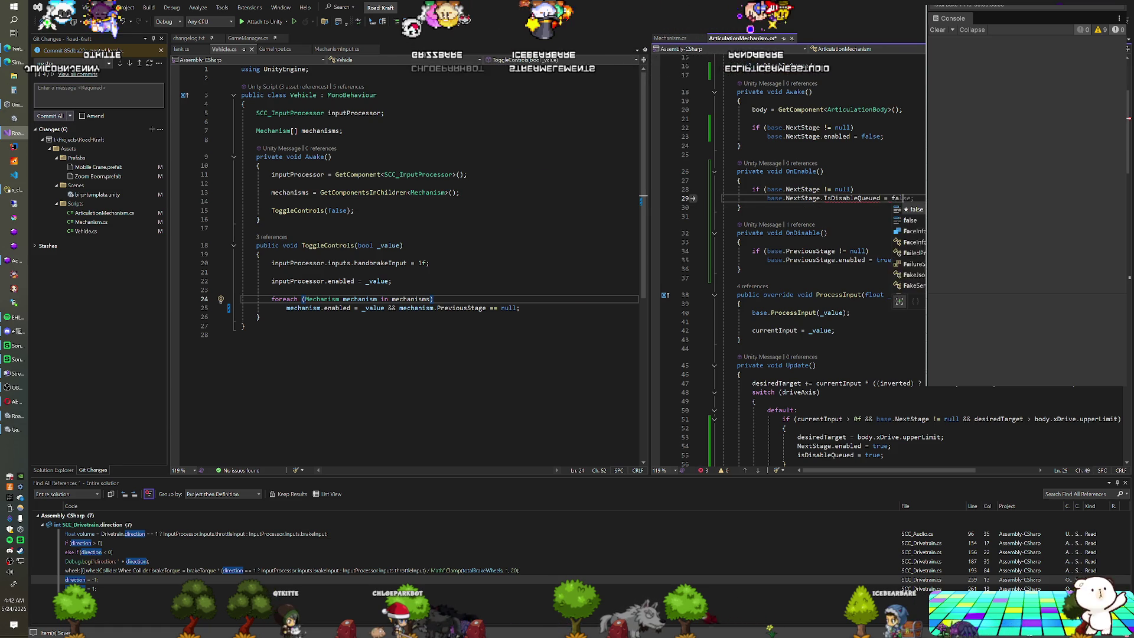
pyautogui.press('BackSpace')
pyautogui.press('BackSpace')
pyautogui.write('true')
pyautogui.press('End')
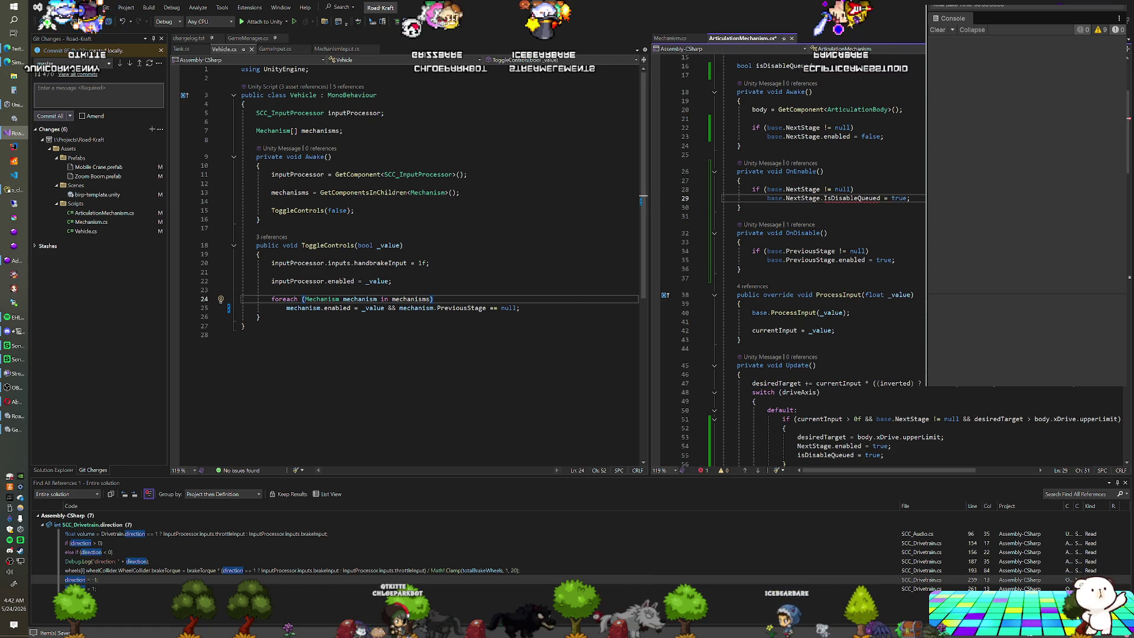
pyautogui.scroll(-2, 827, 266)
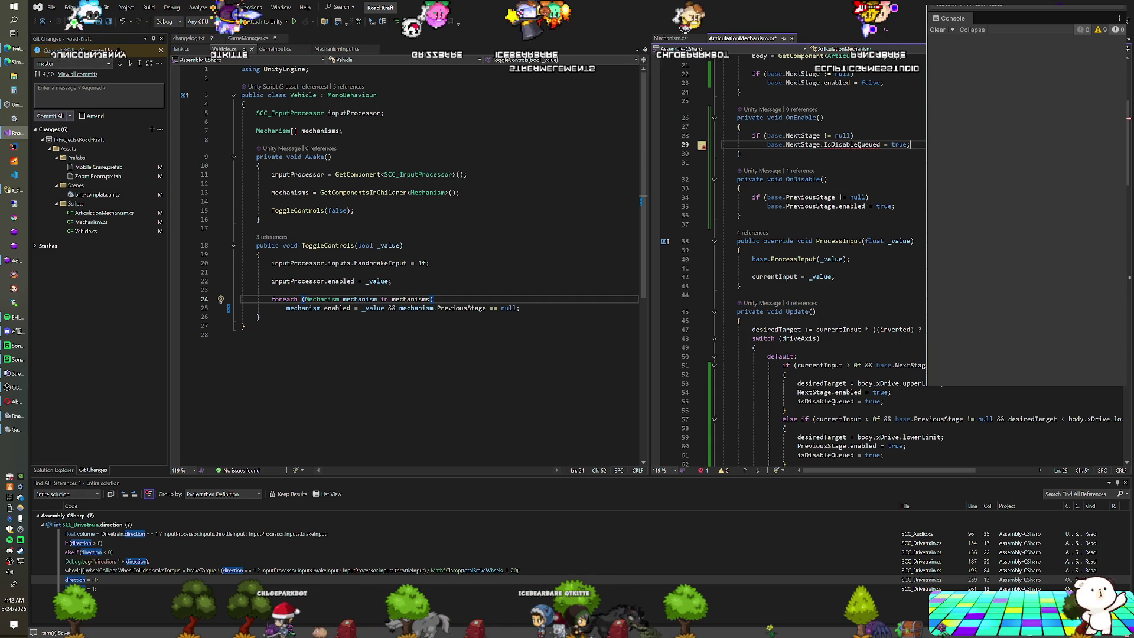
pyautogui.moveTo(830, 147)
pyautogui.scroll(-2, 830, 147)
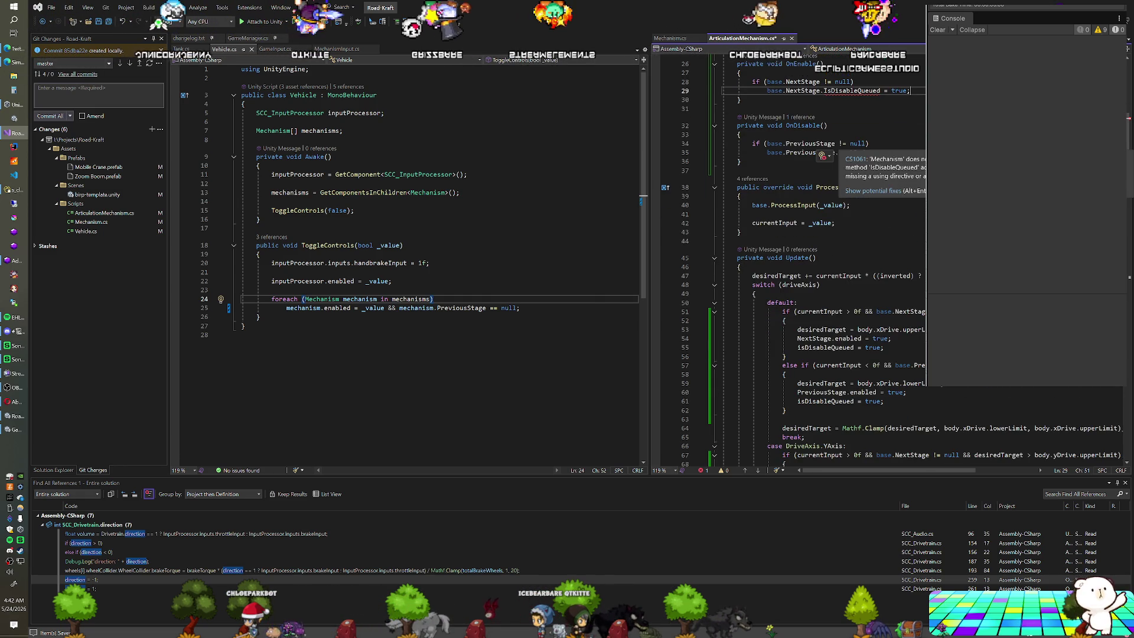
pyautogui.scroll(2, 826, 178)
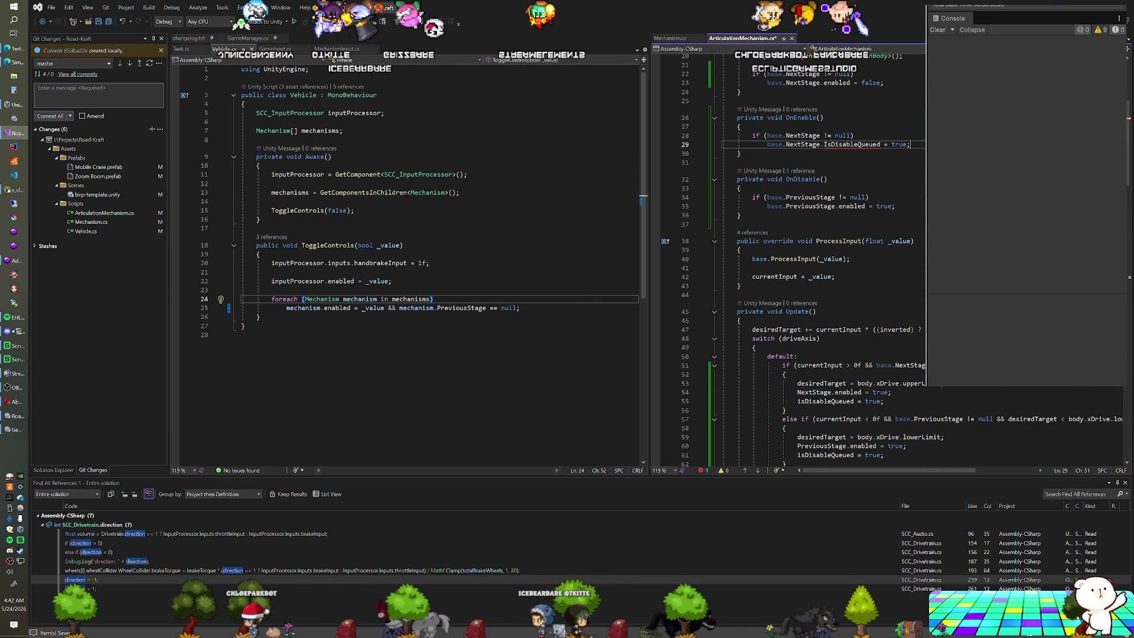
pyautogui.scroll(-15, 827, 236)
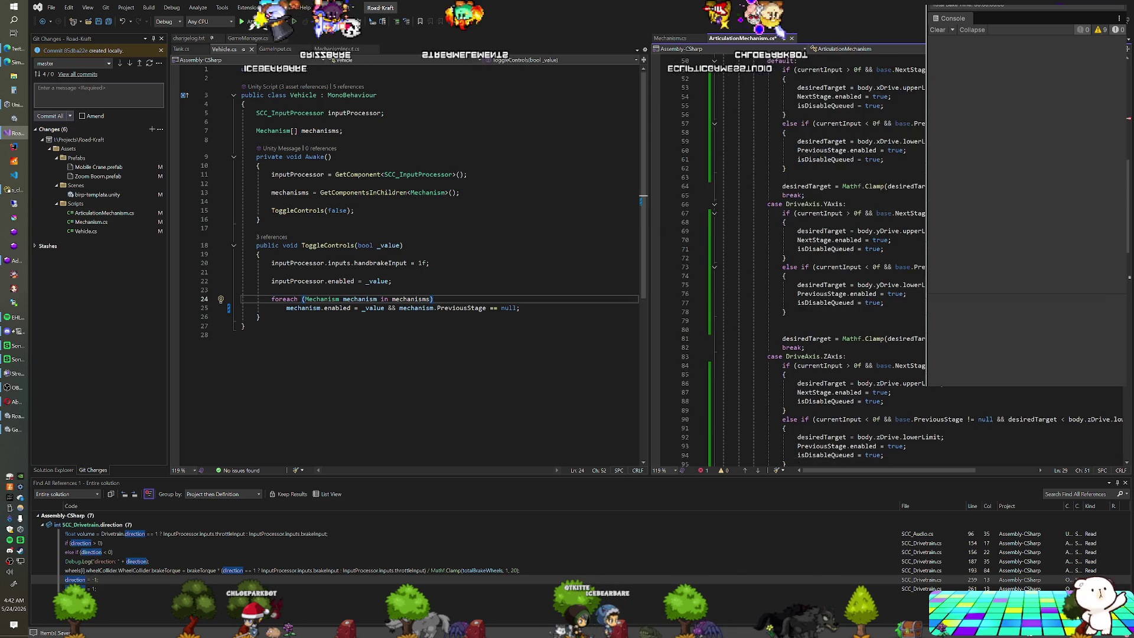
pyautogui.scroll(13, 827, 236)
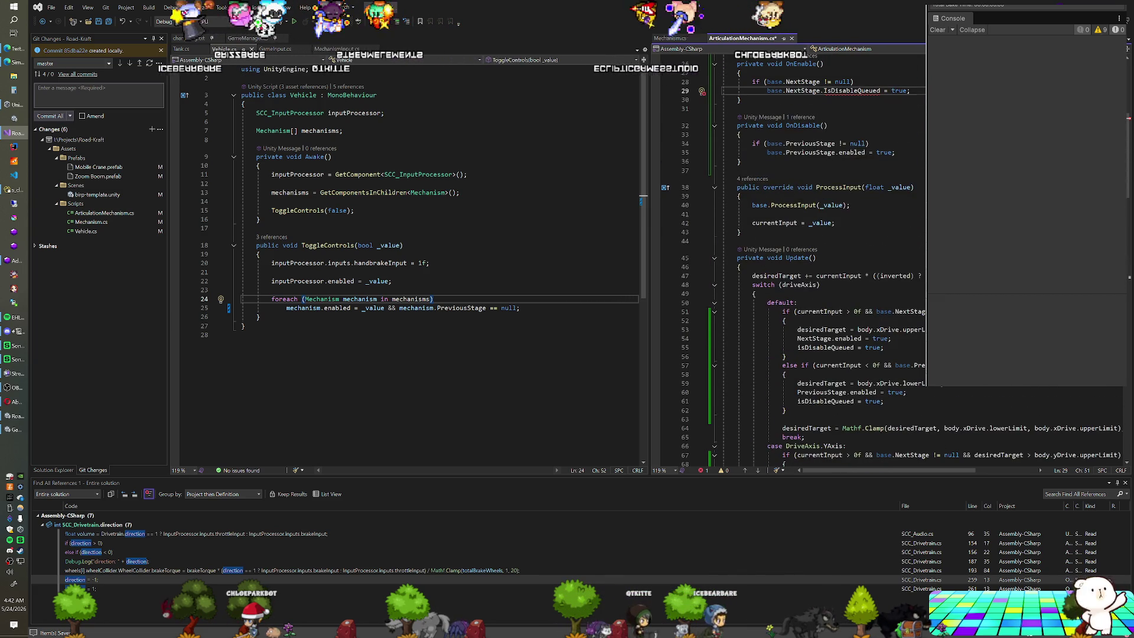
# Step: In Mechanism.cs, add a 'bool isDisableQueued;' field and a public bool IsDisableQueued property whose getter returns it
pyautogui.click(685, 37)
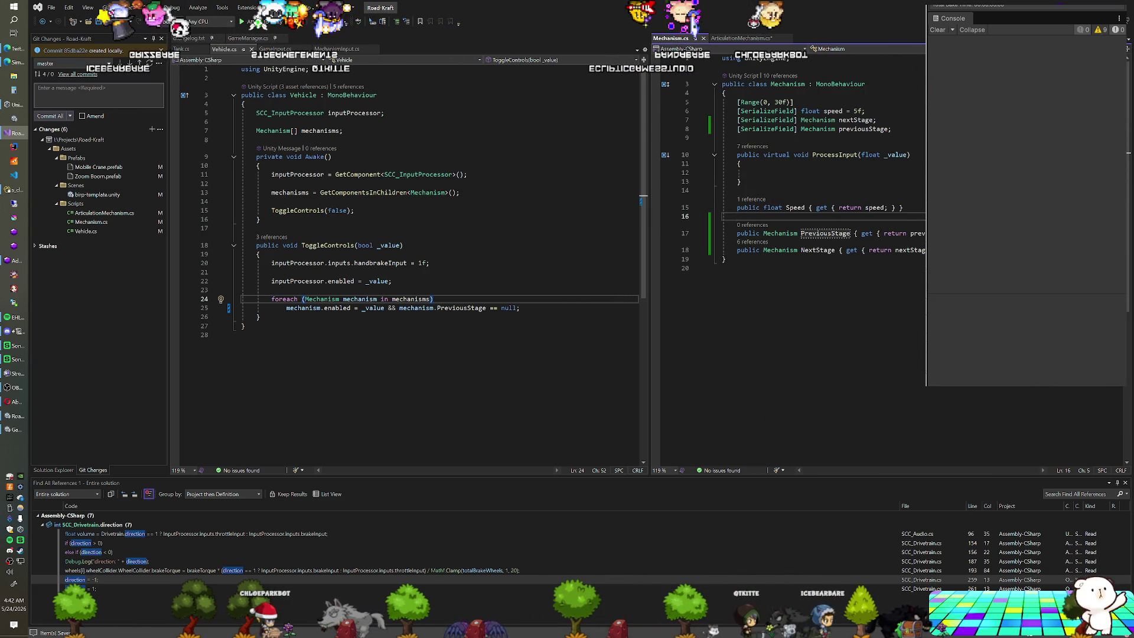
pyautogui.press('Return')
pyautogui.write('pub')
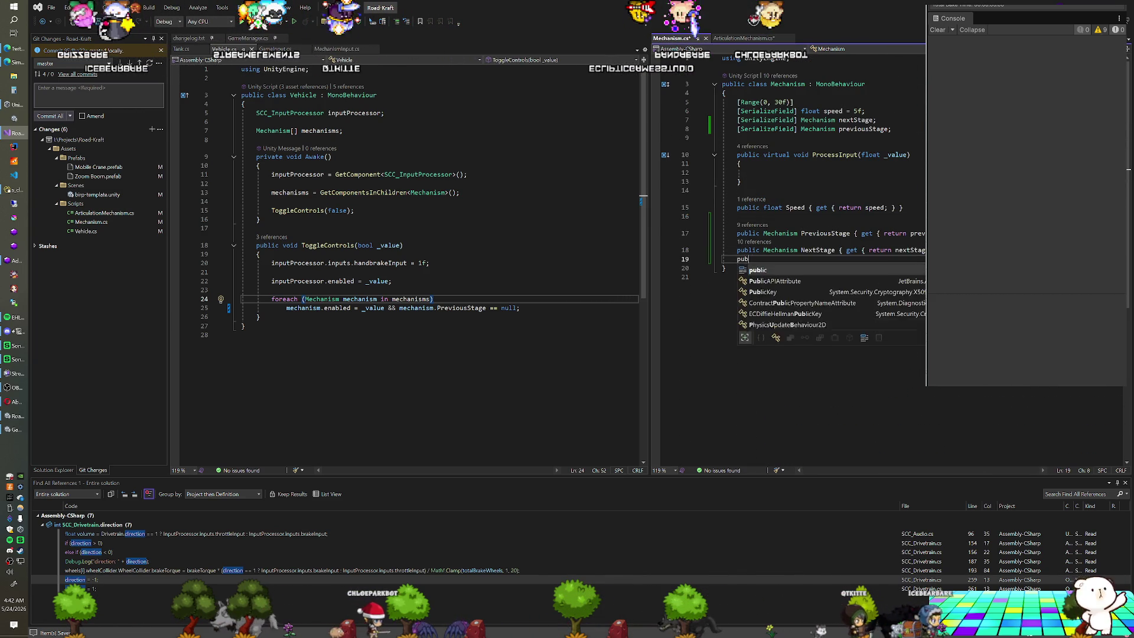
pyautogui.write('lic bool IsDisableQueued')
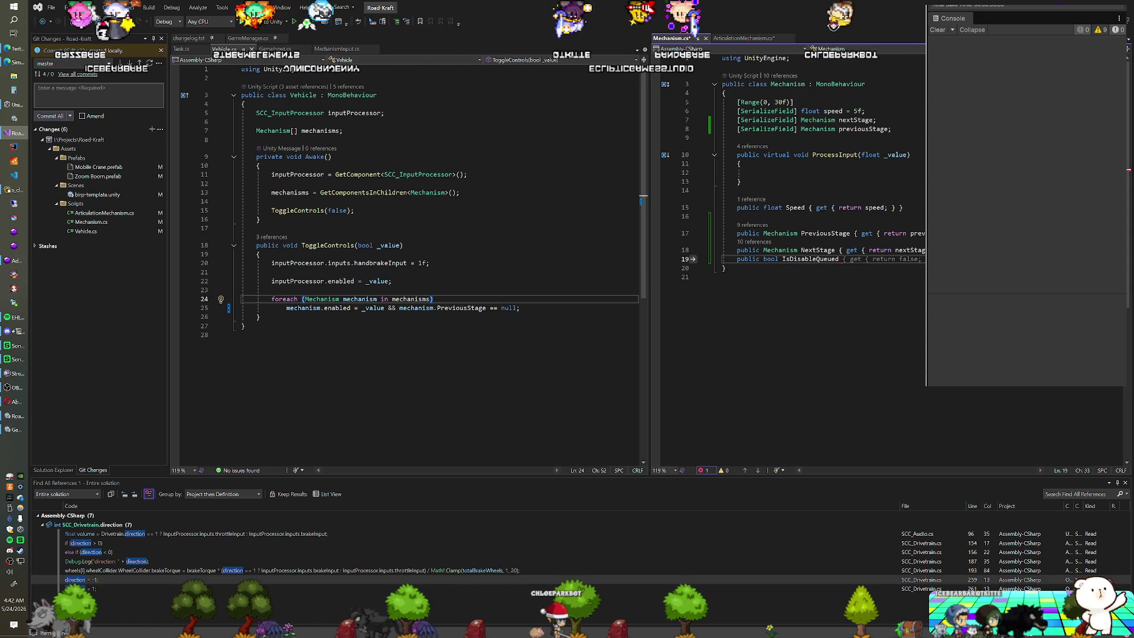
pyautogui.write('get { return')
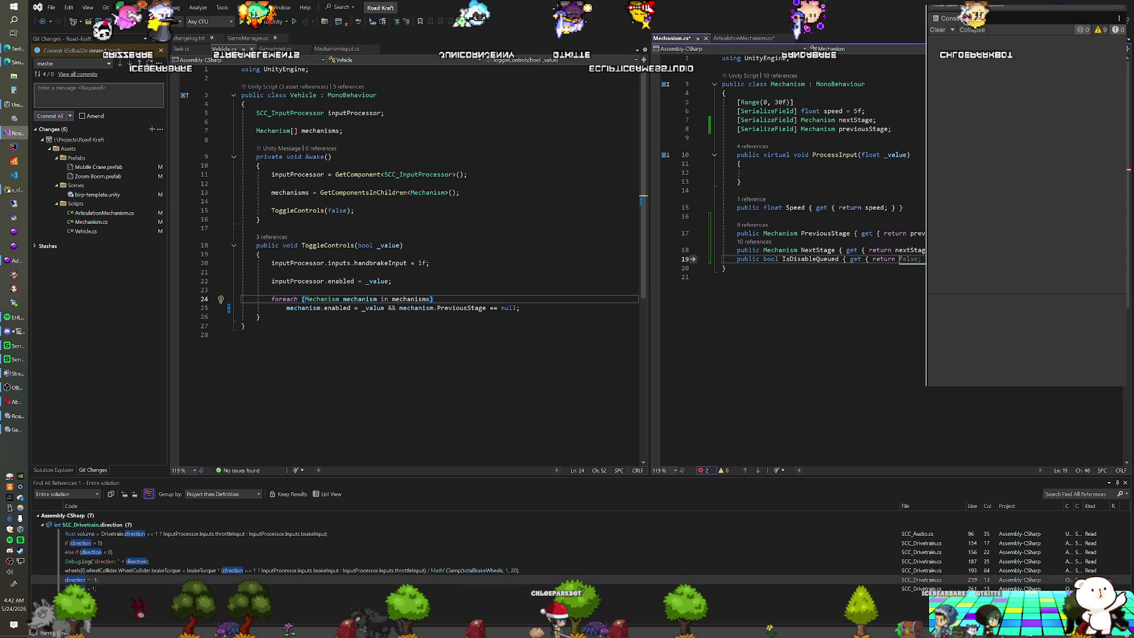
pyautogui.hotkey('ctrl', 'Tab')
pyautogui.scroll(8, 792, 260)
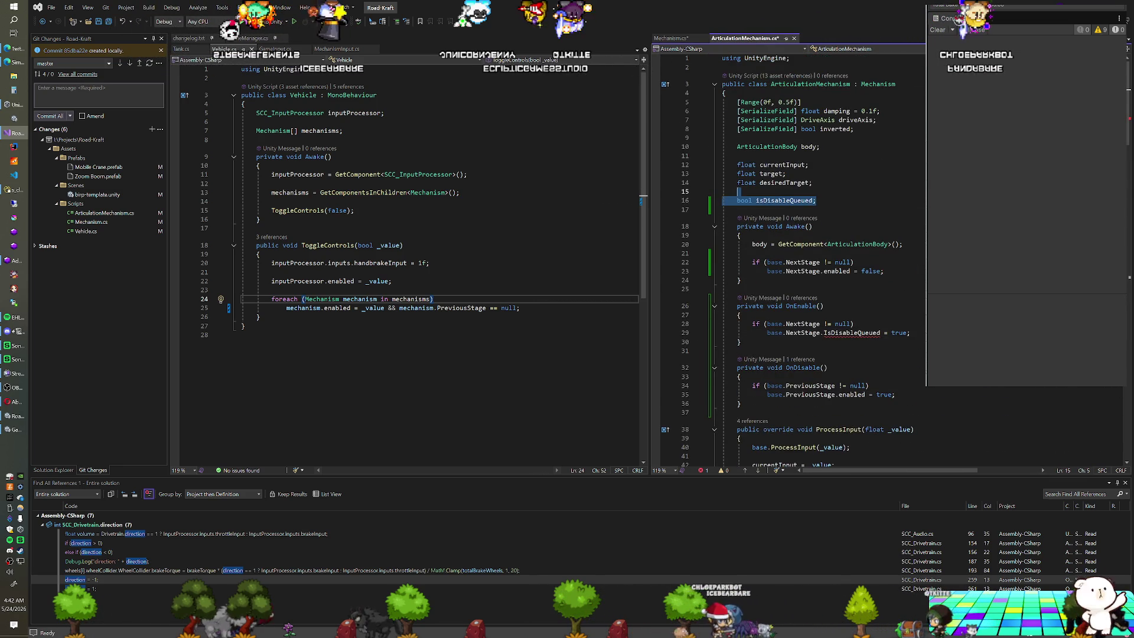
pyautogui.hotkey('ctrl', 'Tab')
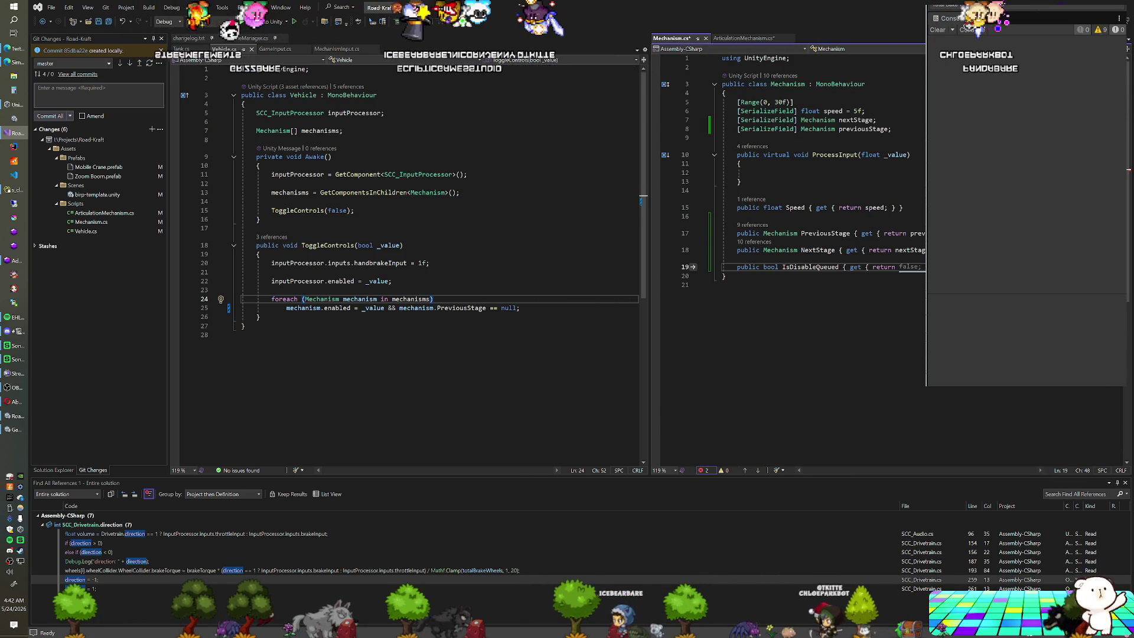
pyautogui.write('bool isDisableQueued;')
pyautogui.click(899, 285)
pyautogui.press('BackSpace')
pyautogui.write('isDisableQueued;')
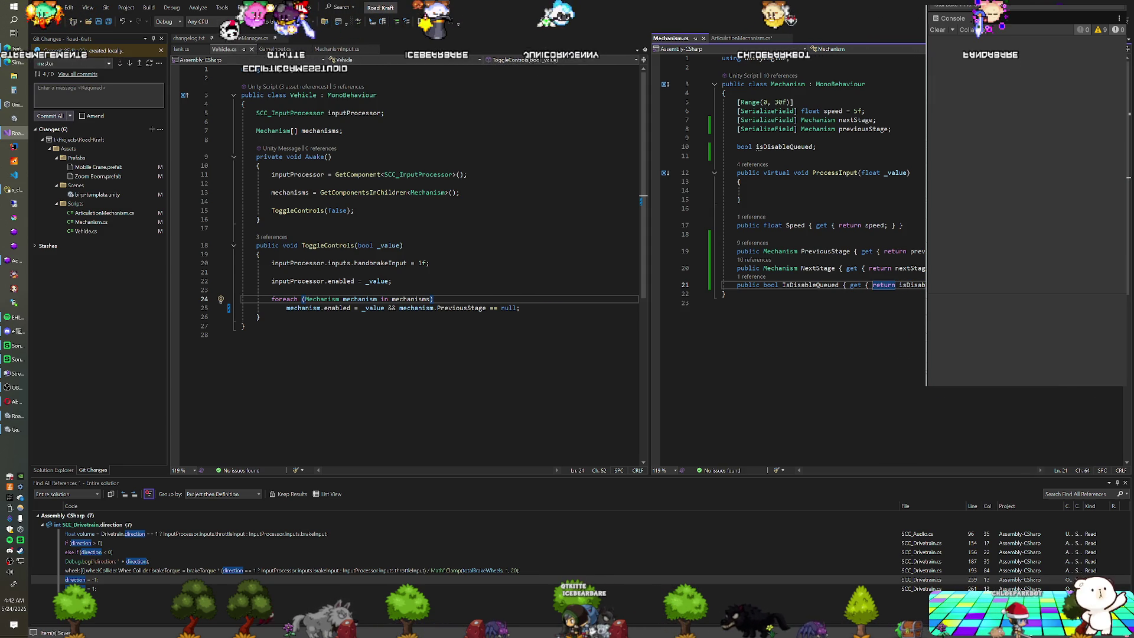
# Step: Move the IsDisableQueued getter onto its own line and add a setter that assigns isDisableQueued
pyautogui.click(747, 39)
pyautogui.click(825, 315)
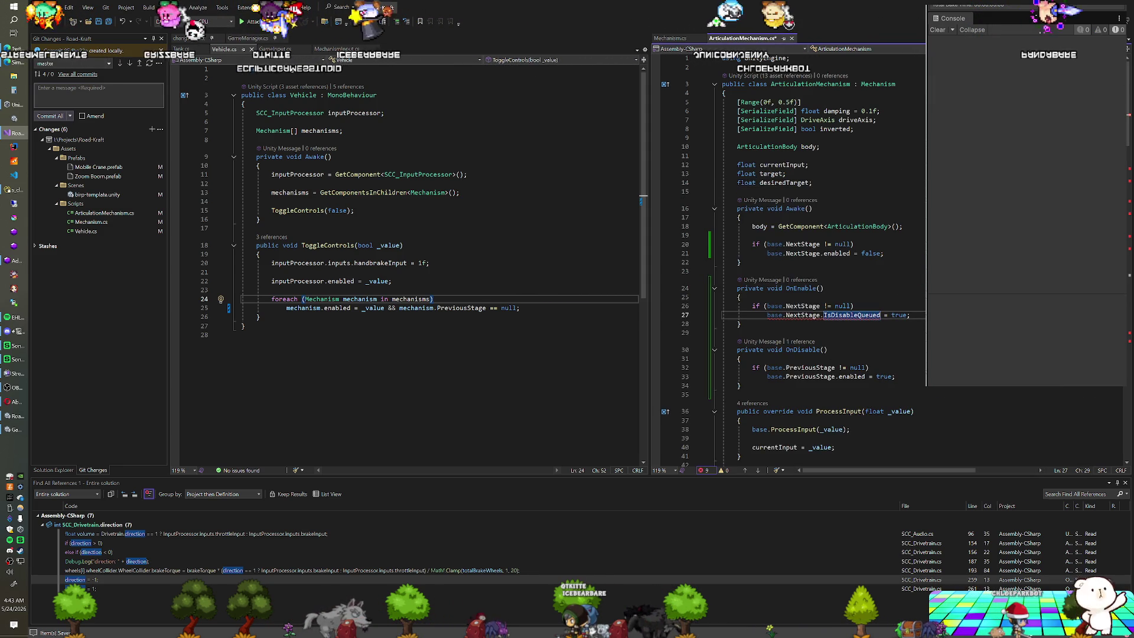
pyautogui.click(671, 38)
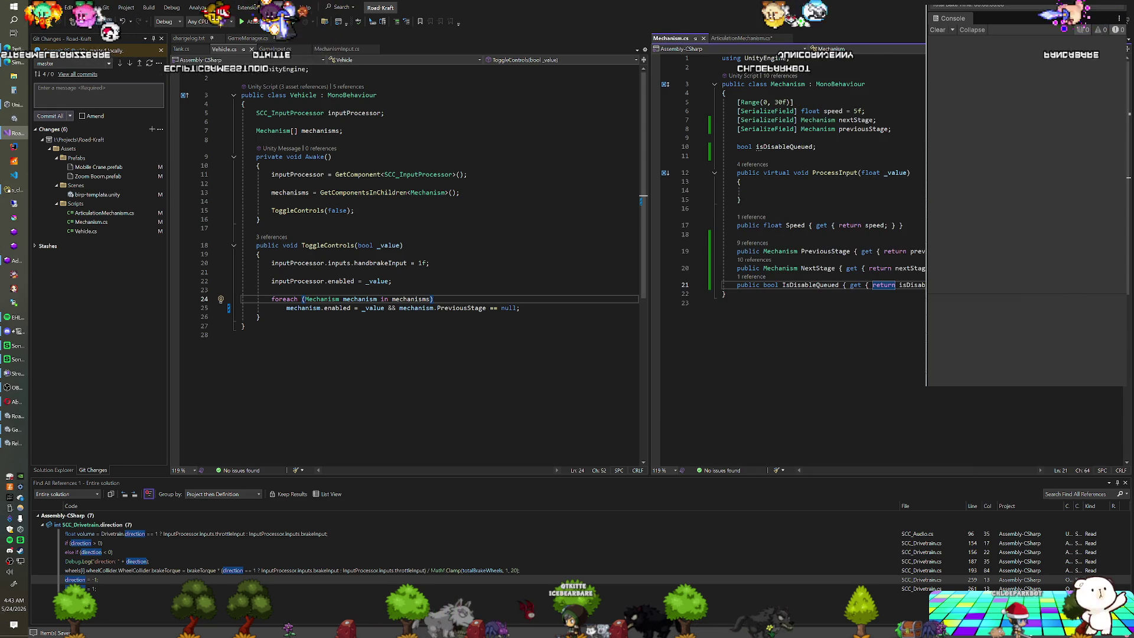
pyautogui.click(850, 284)
pyautogui.press('Return')
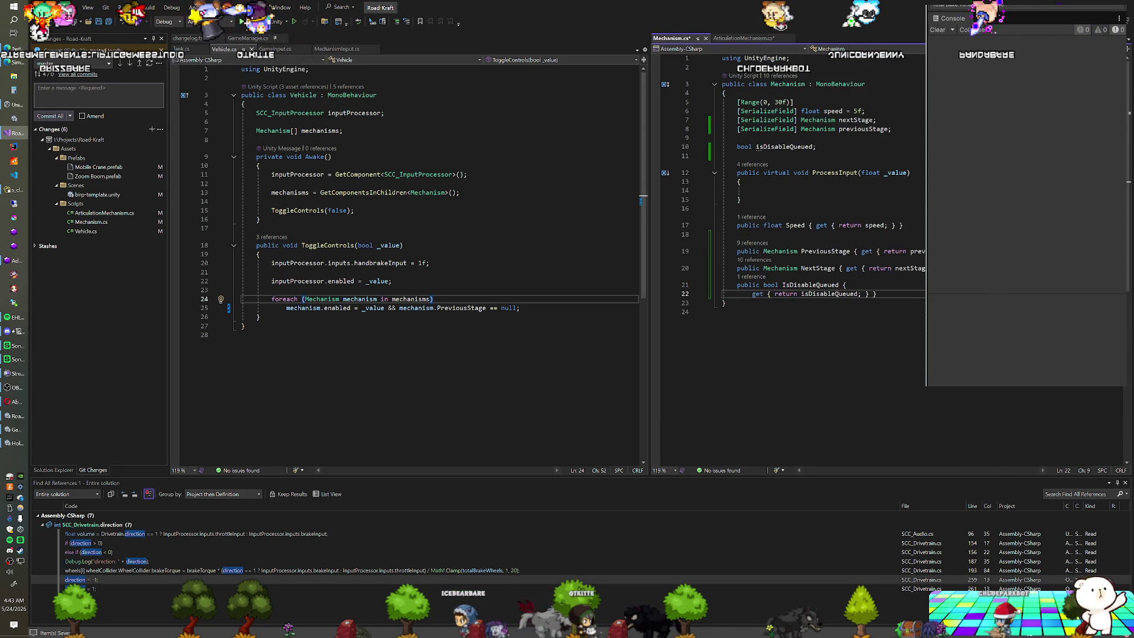
pyautogui.click(873, 294)
pyautogui.press('Return')
pyautogui.write('set ')
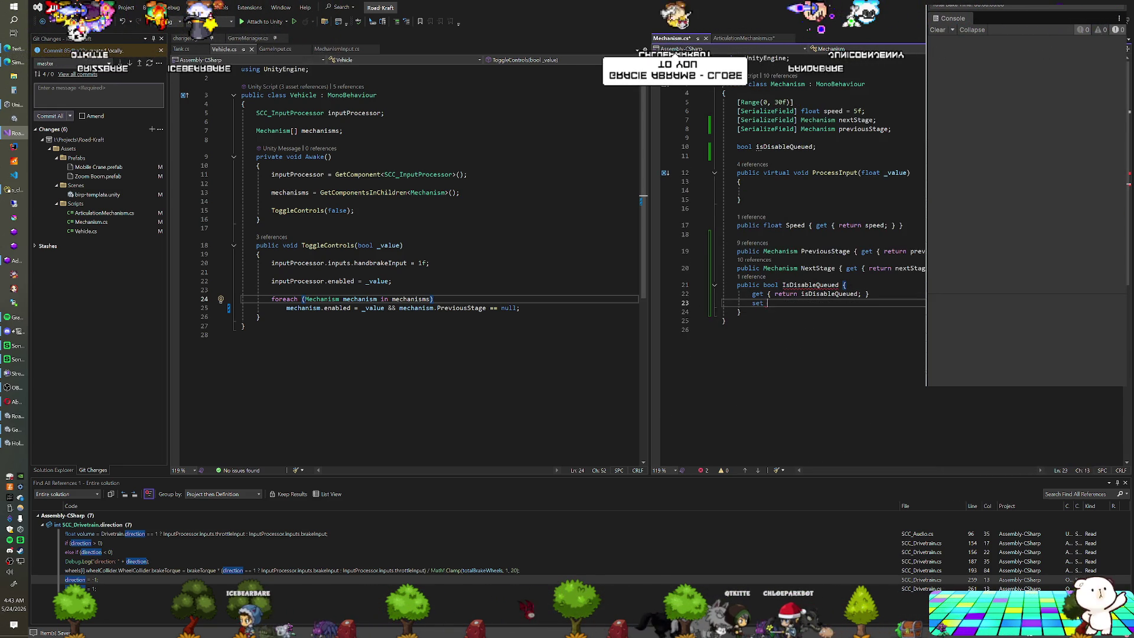
pyautogui.write('{ isDisableQueued = value;')
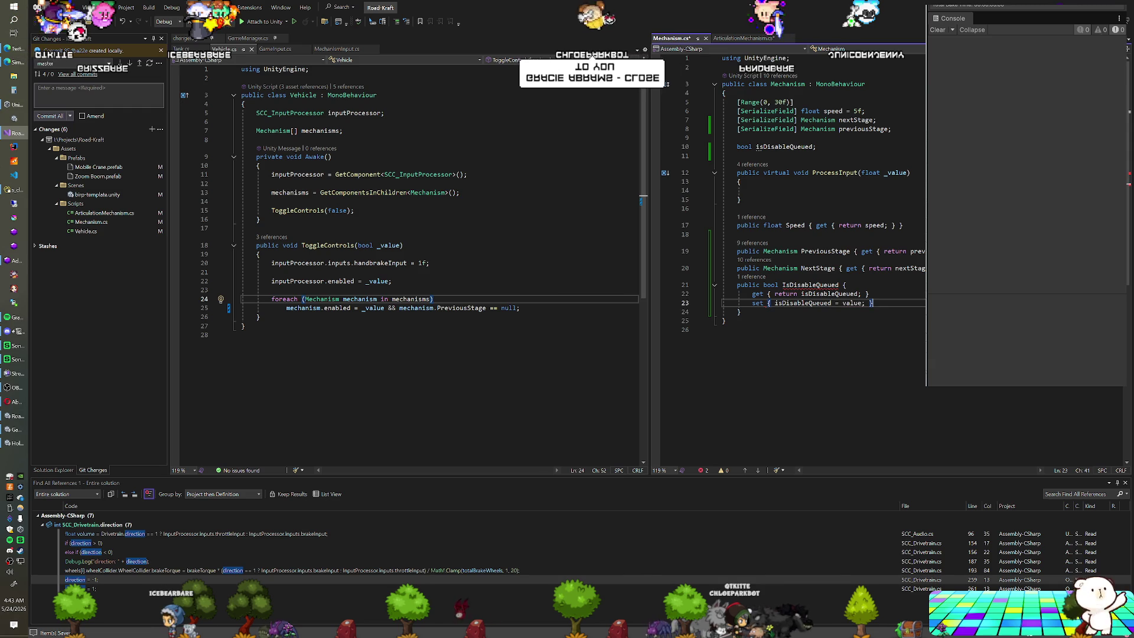
pyautogui.click(745, 38)
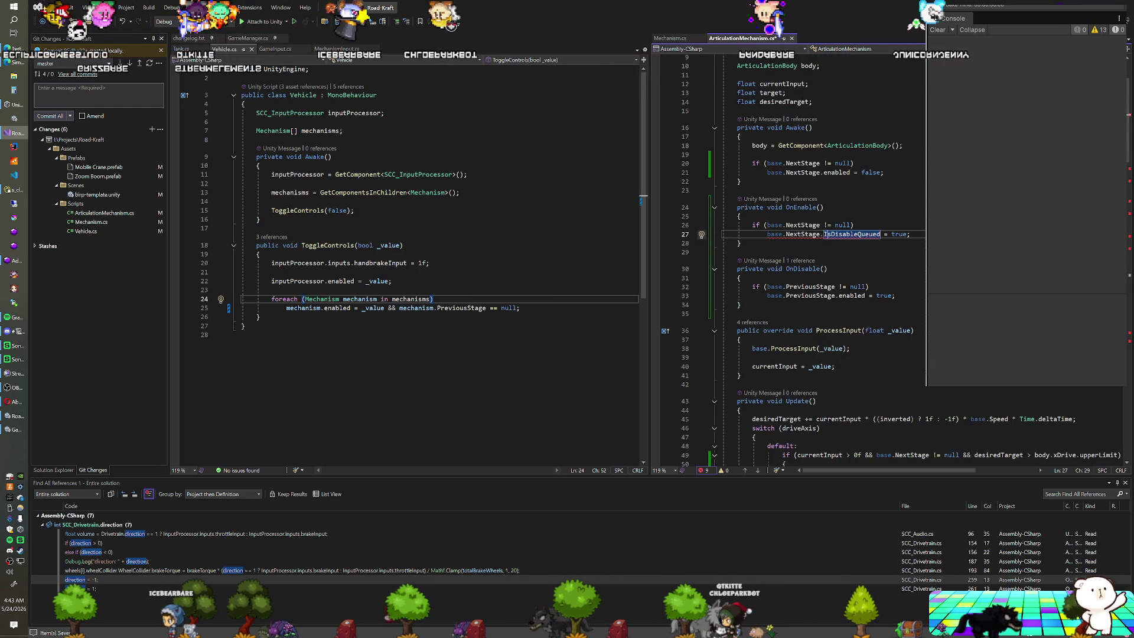
# Step: Replace isDisableQueued with IsDisableQueued on lines 53, 69 and 75
pyautogui.scroll(-7, 827, 259)
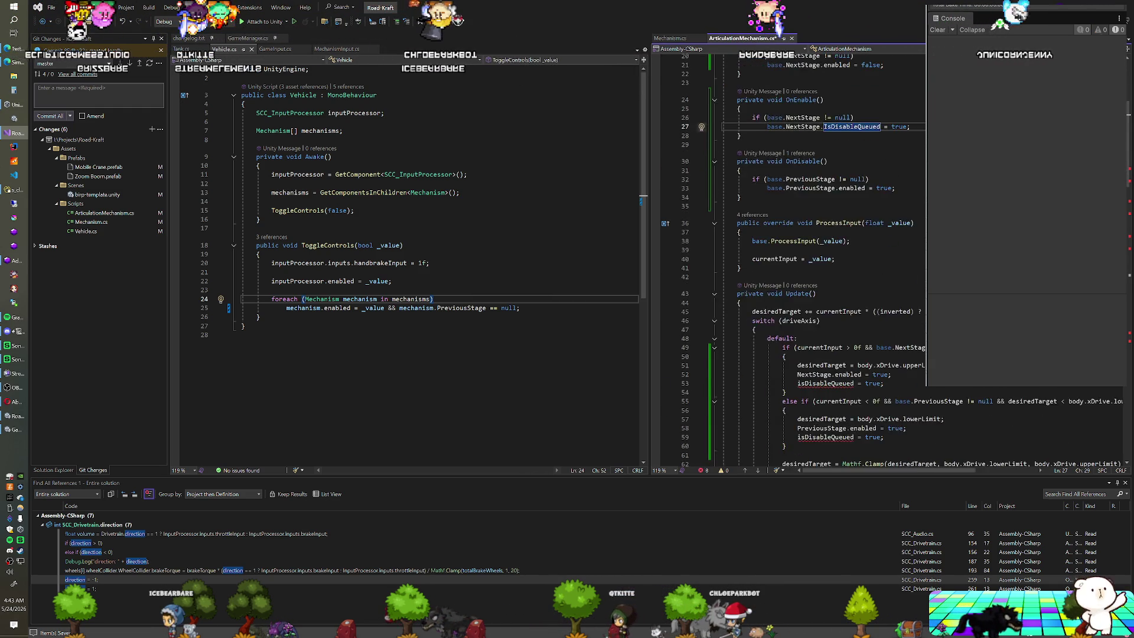
pyautogui.press('BackSpace')
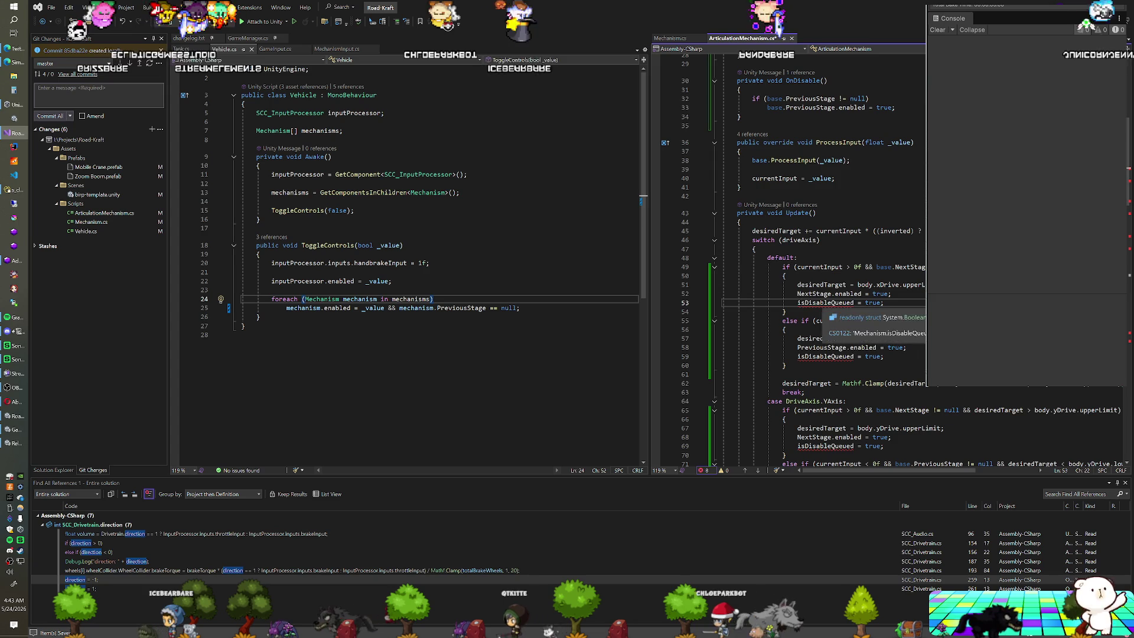
pyautogui.doubleClick(824, 302)
pyautogui.hotkey('ctrl', 'c')
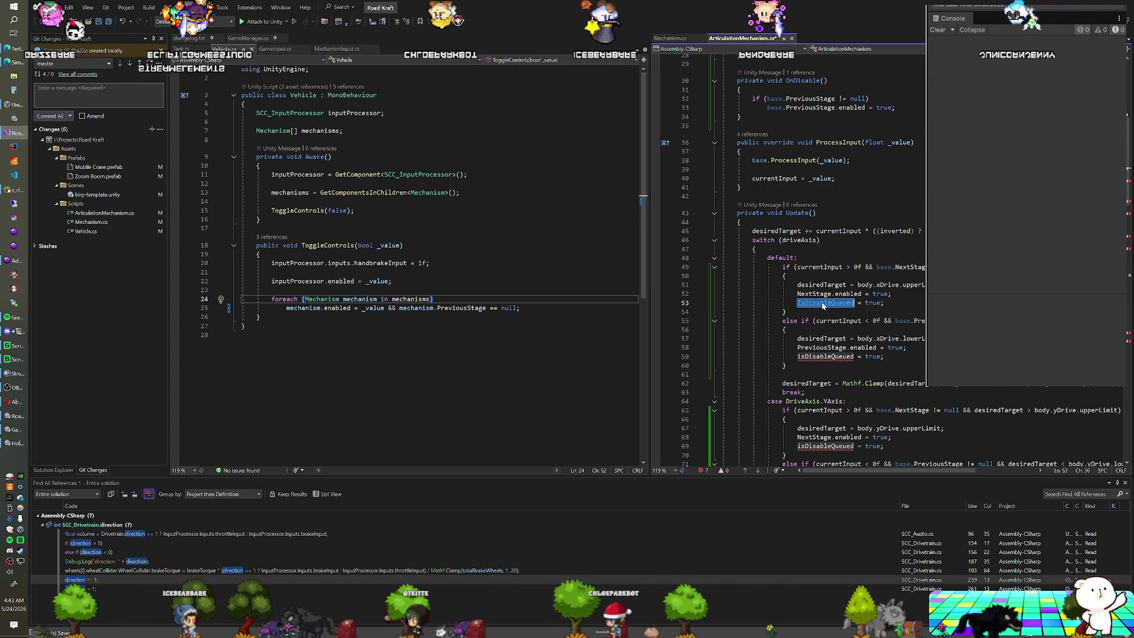
pyautogui.write('I')
pyautogui.scroll(-5, 827, 266)
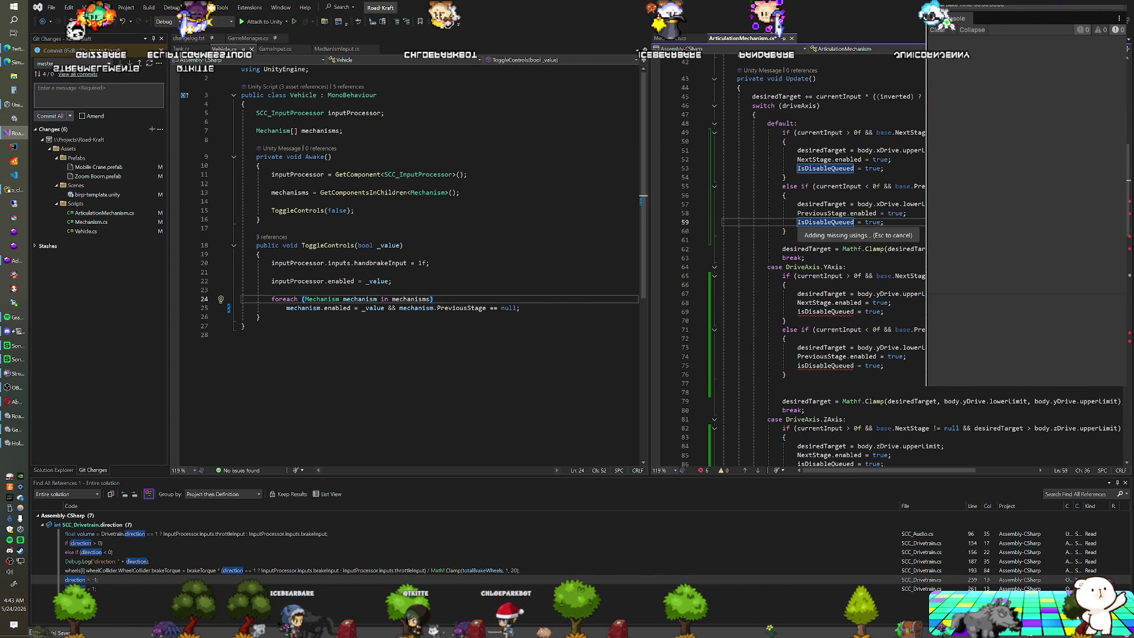
pyautogui.doubleClick(825, 311)
pyautogui.hotkey('ctrl', 'v')
pyautogui.click(825, 366)
pyautogui.hotkey('ctrl', 'v')
# Step: Fix the IsDisableQueued casing on lines 86 and 92, then switch to Unity to recompile
pyautogui.scroll(-5, 827, 266)
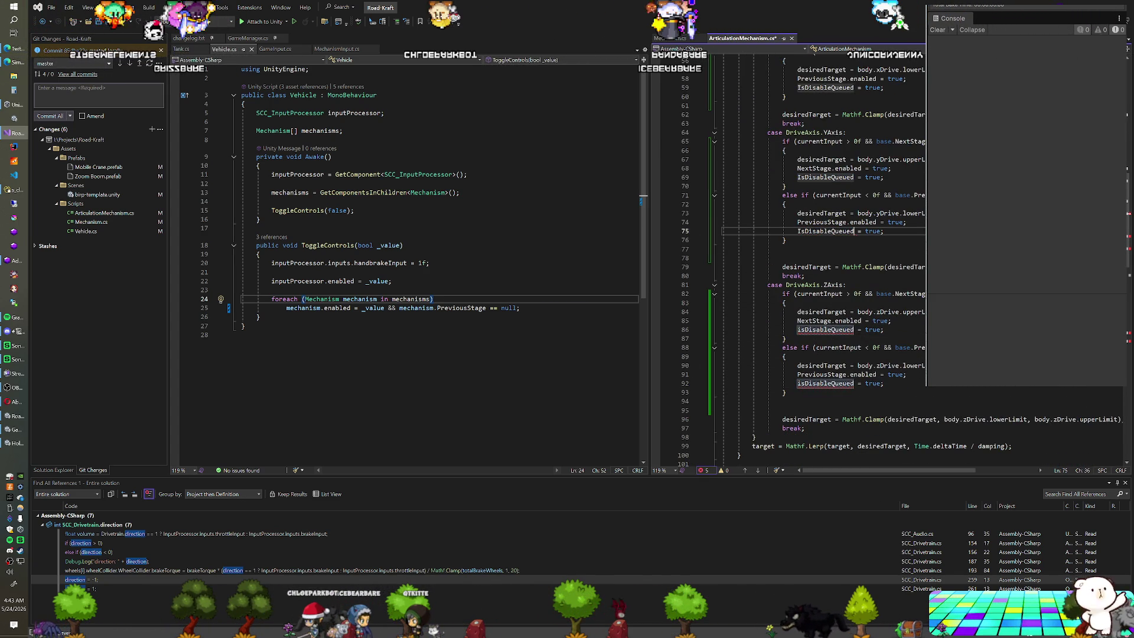
pyautogui.press('Tab')
pyautogui.press('Tab')
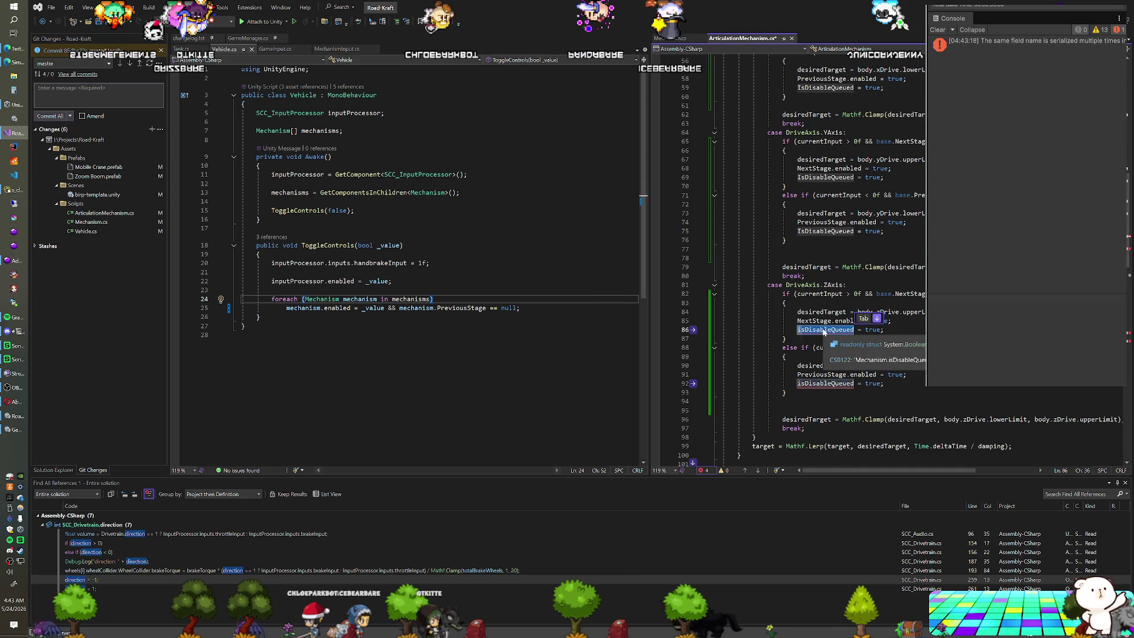
pyautogui.press('Tab')
pyautogui.press('Tab')
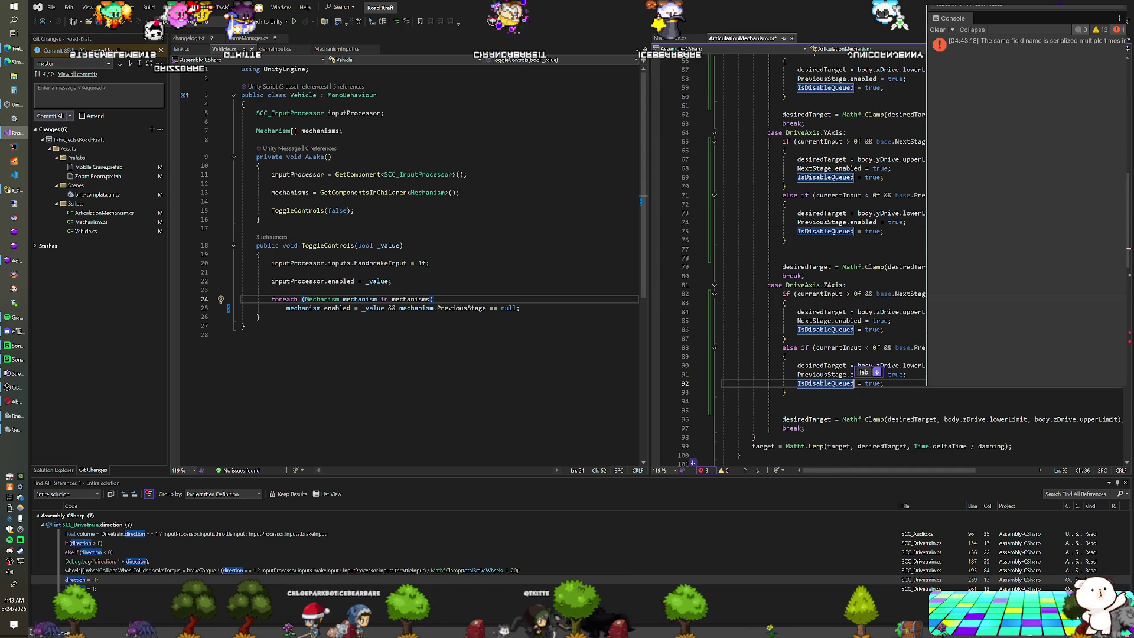
pyautogui.scroll(-5, 827, 265)
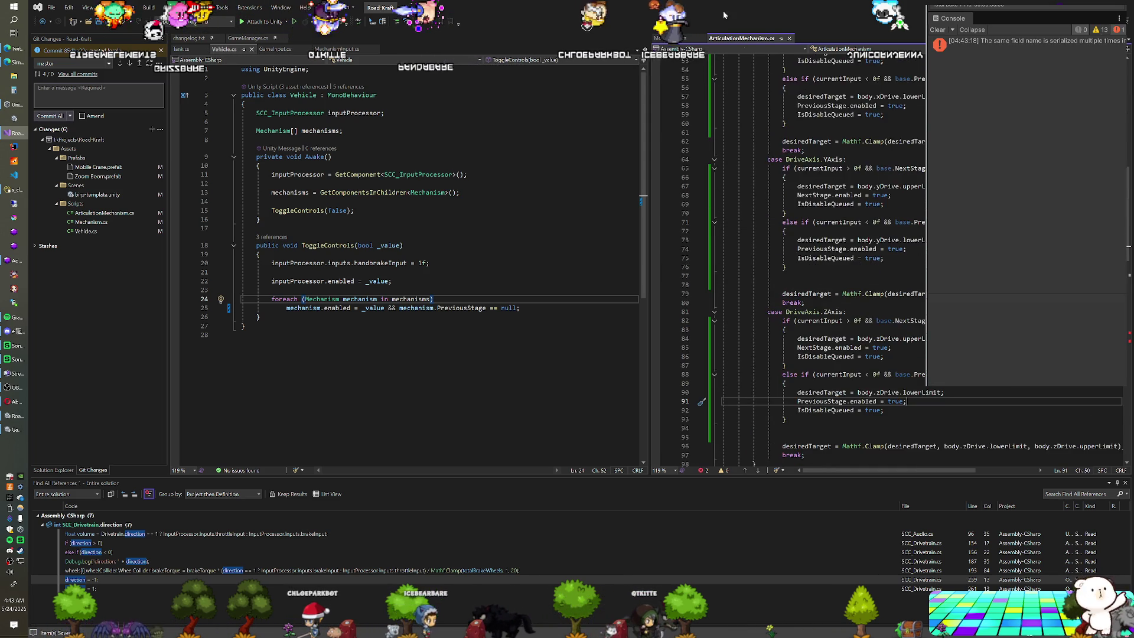
pyautogui.hotkey('alt', 'Tab')
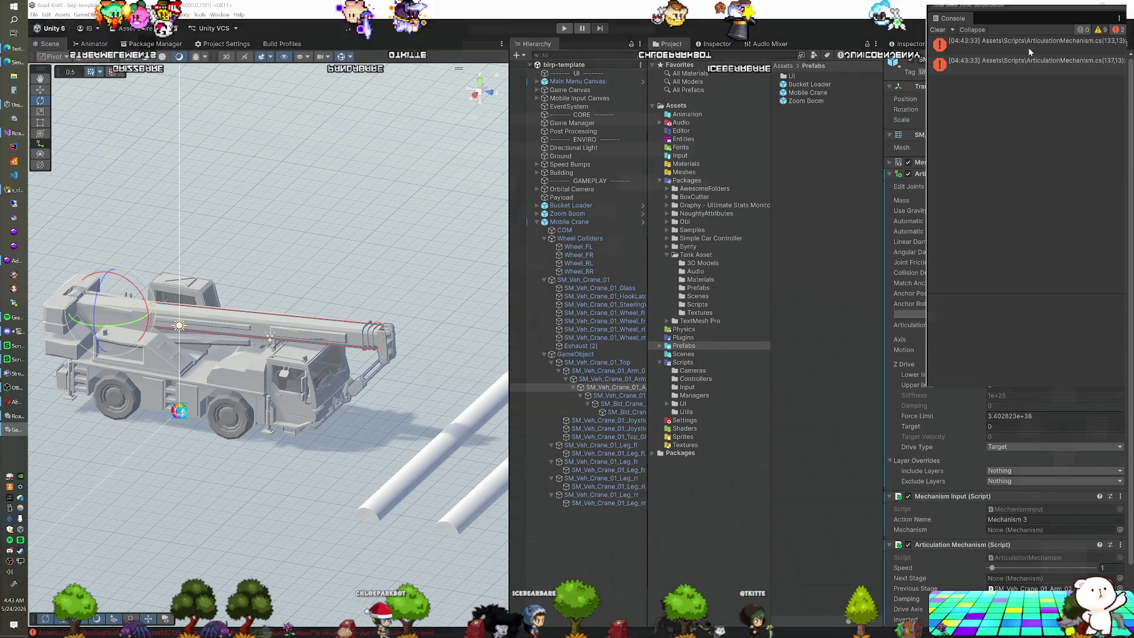
# Step: Follow the Console's IsDisableQueued error to lines 133–137 in Visual Studio, then return to Unity to recompile
pyautogui.click(1029, 47)
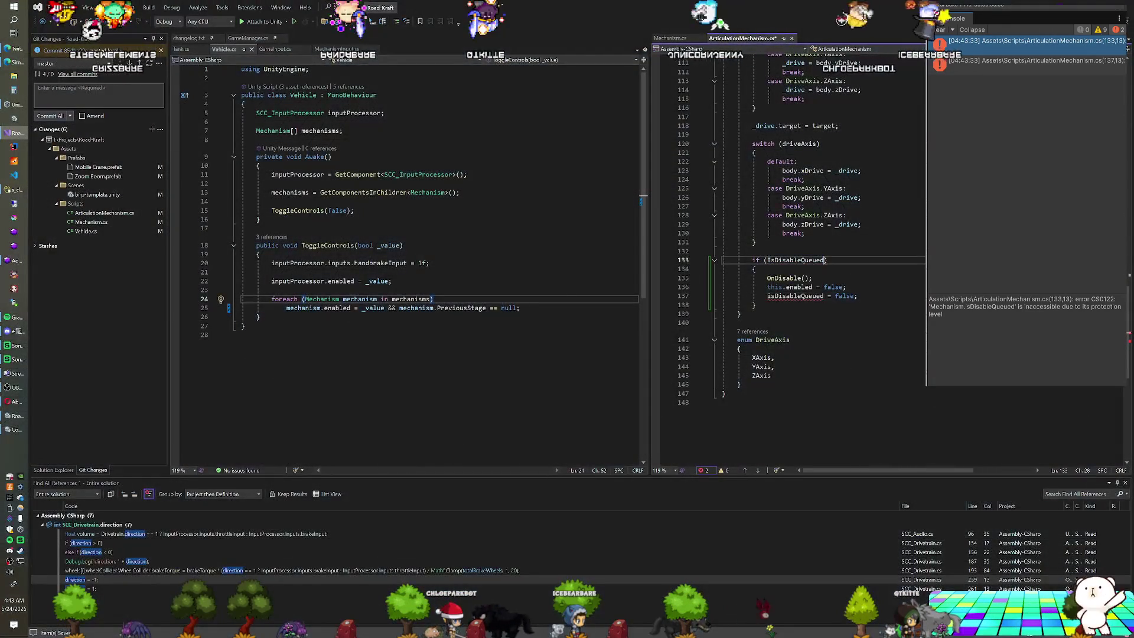
pyautogui.click(784, 297)
pyautogui.click(828, 260)
pyautogui.write('I')
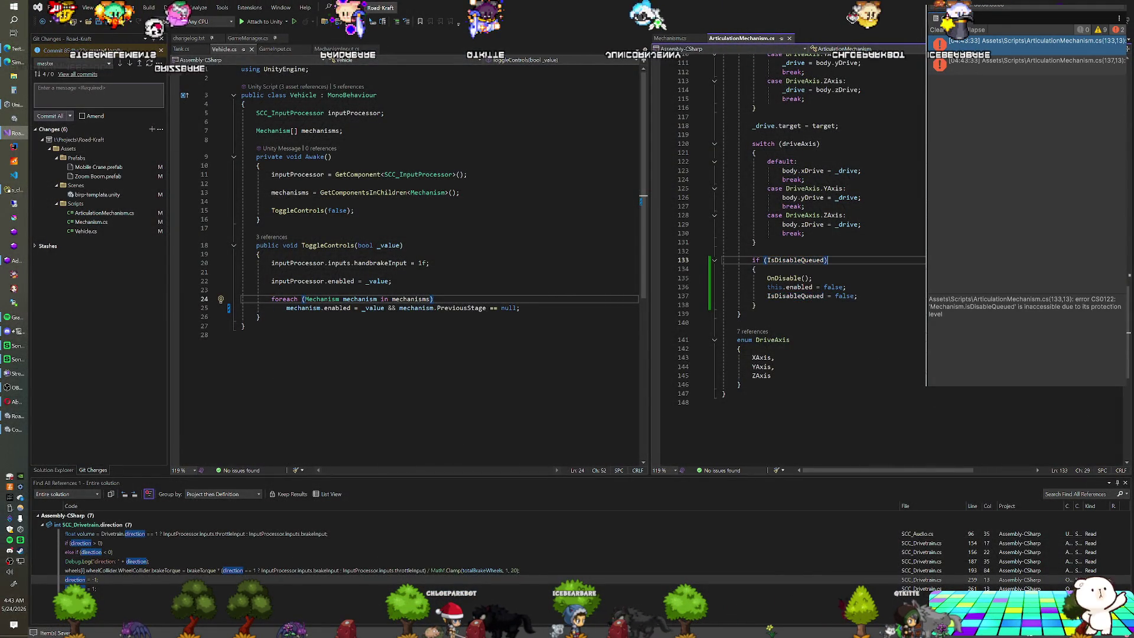
pyautogui.hotkey('alt', 'Tab')
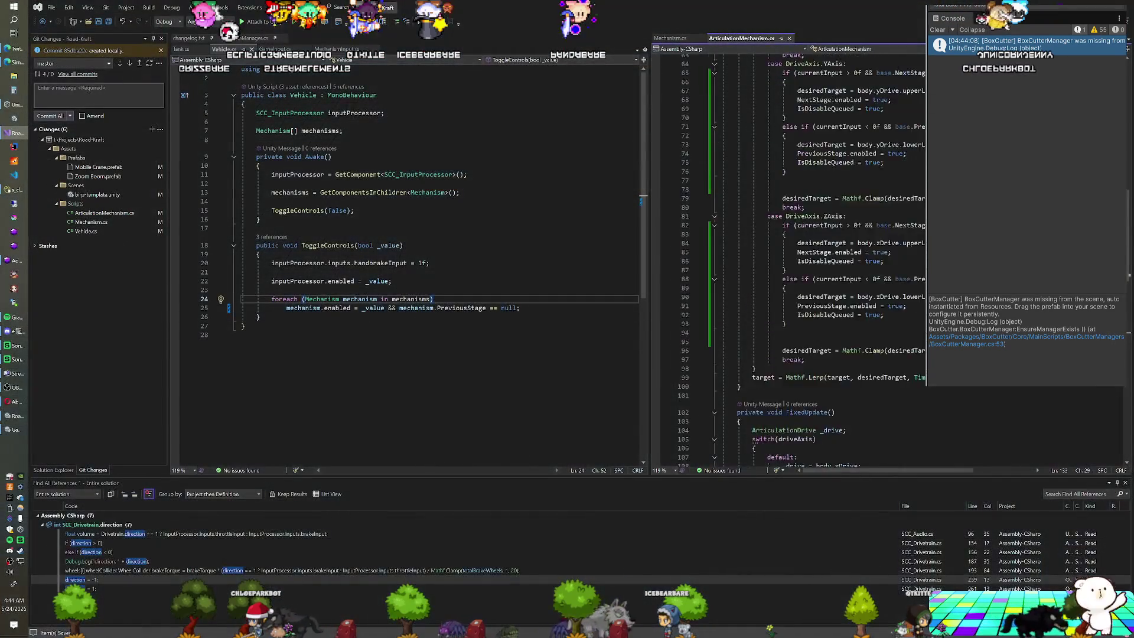
pyautogui.scroll(6, 791, 260)
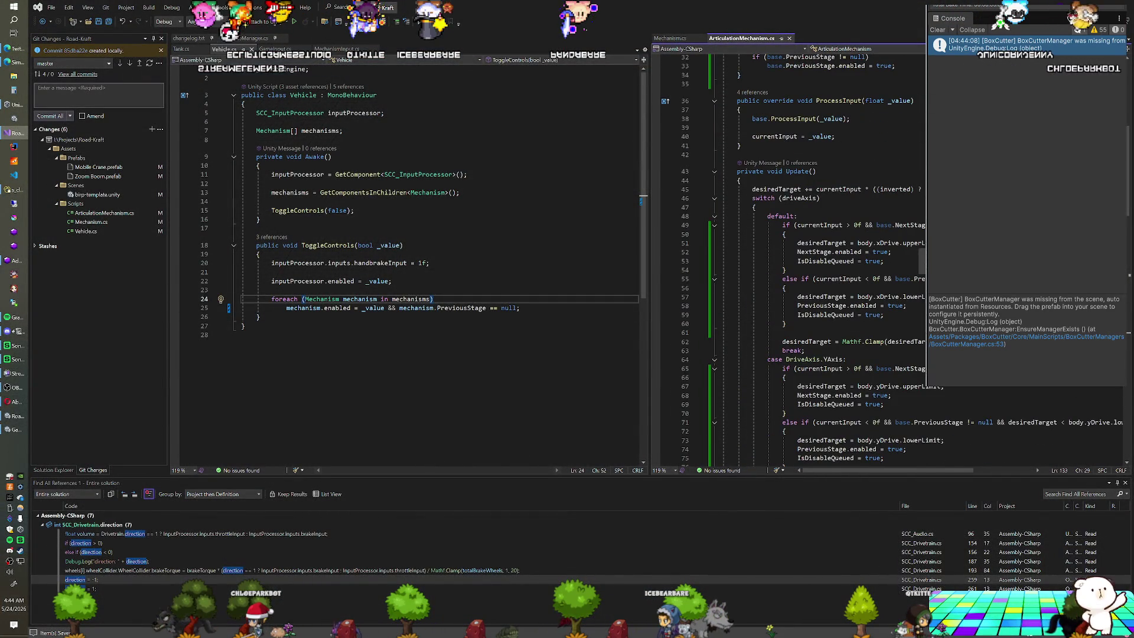
pyautogui.scroll(-2, 792, 260)
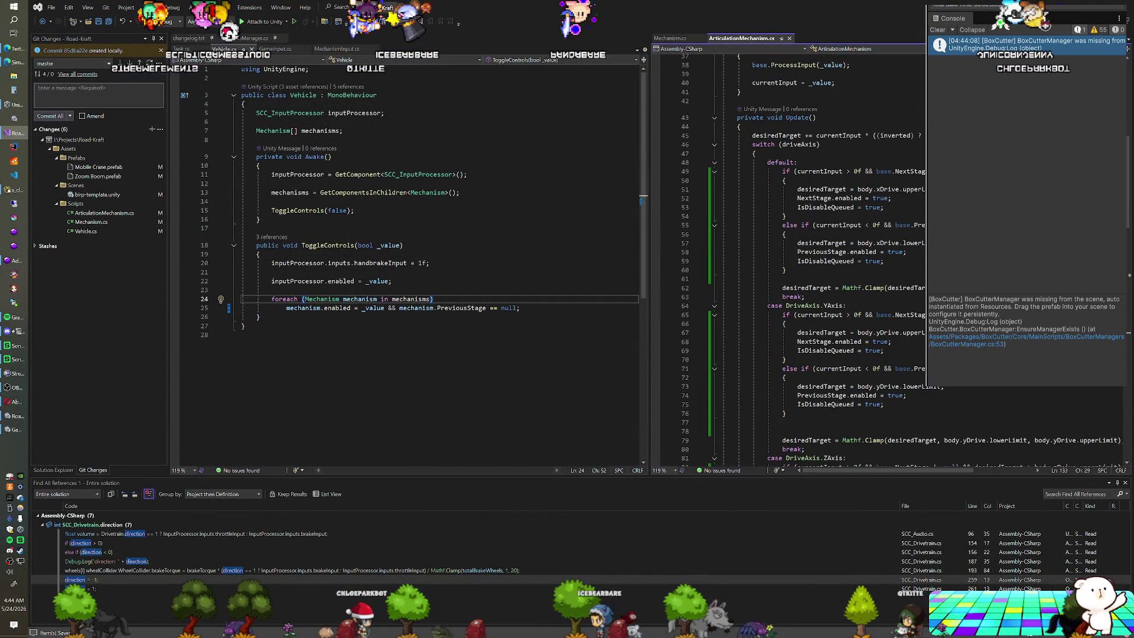
pyautogui.scroll(-4, 792, 260)
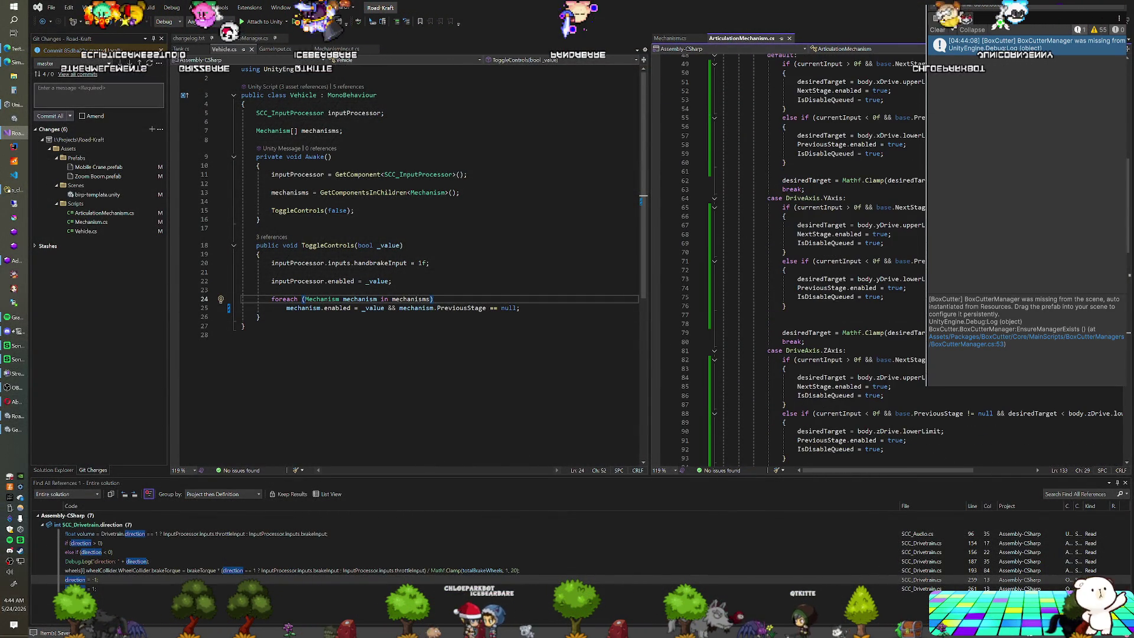
pyautogui.scroll(-2, 791, 260)
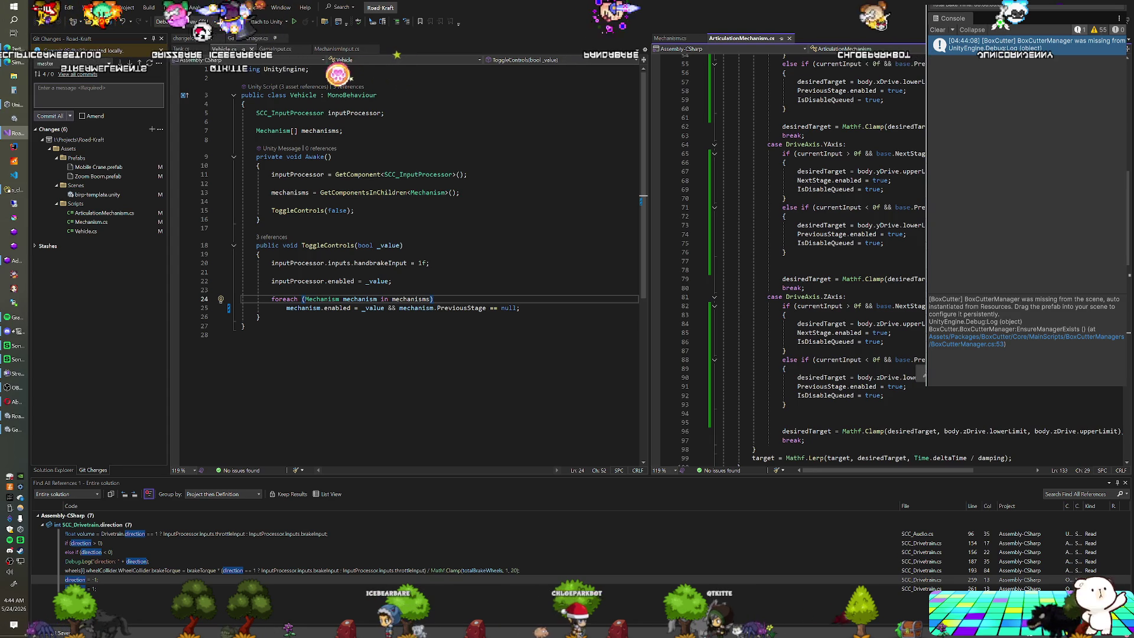
pyautogui.scroll(4, 792, 259)
pyautogui.scroll(2, 791, 260)
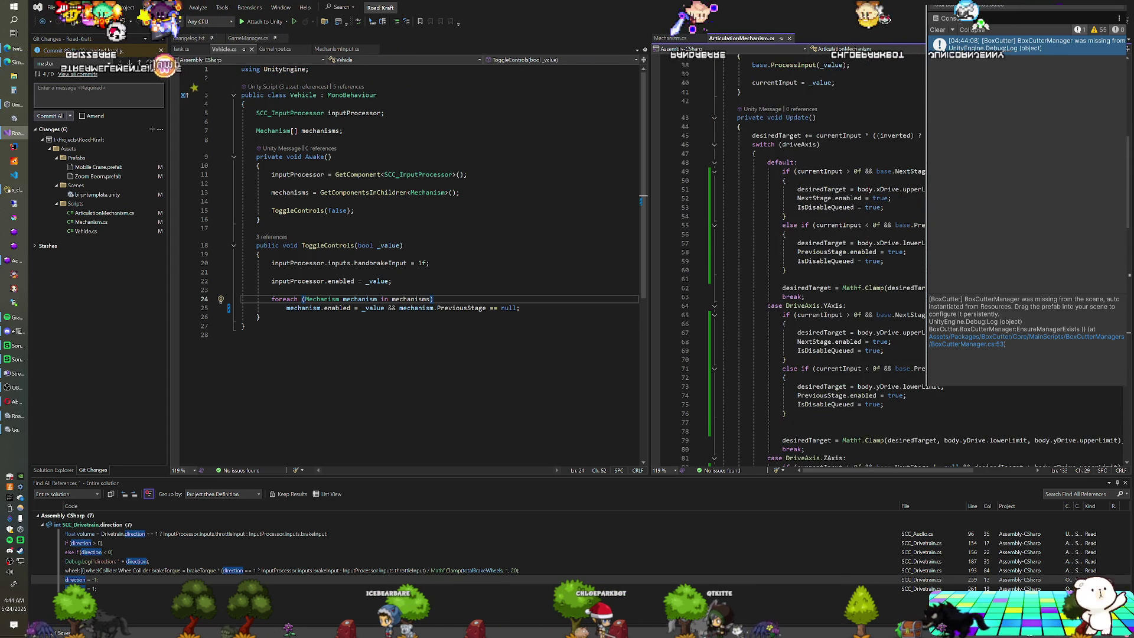
pyautogui.scroll(-5, 792, 259)
pyautogui.scroll(-12, 791, 260)
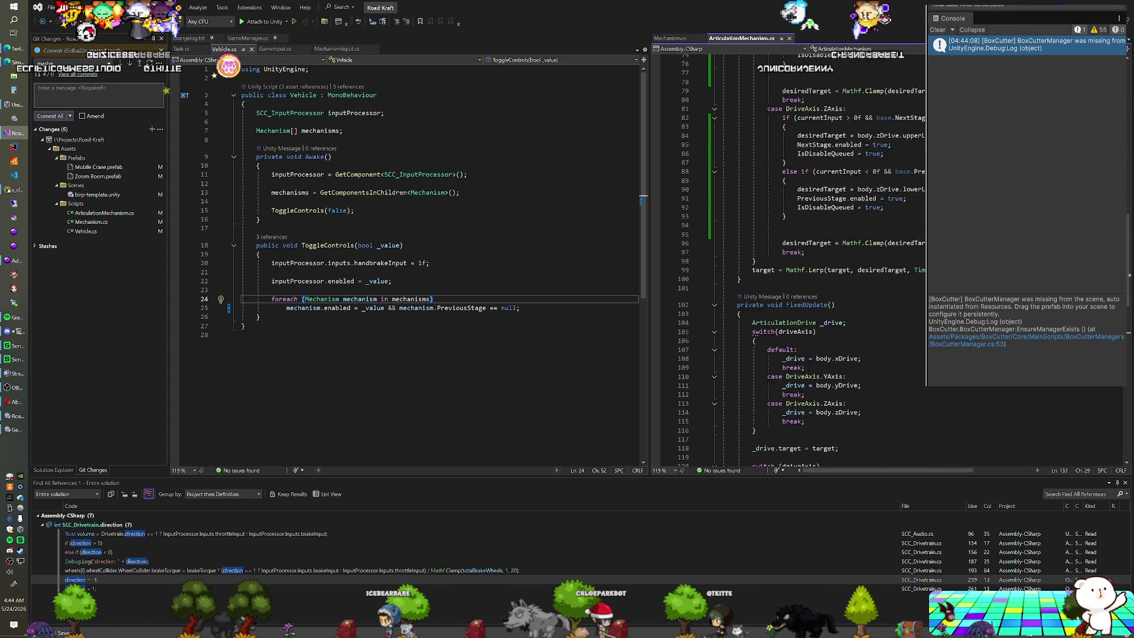
pyautogui.scroll(-2, 791, 260)
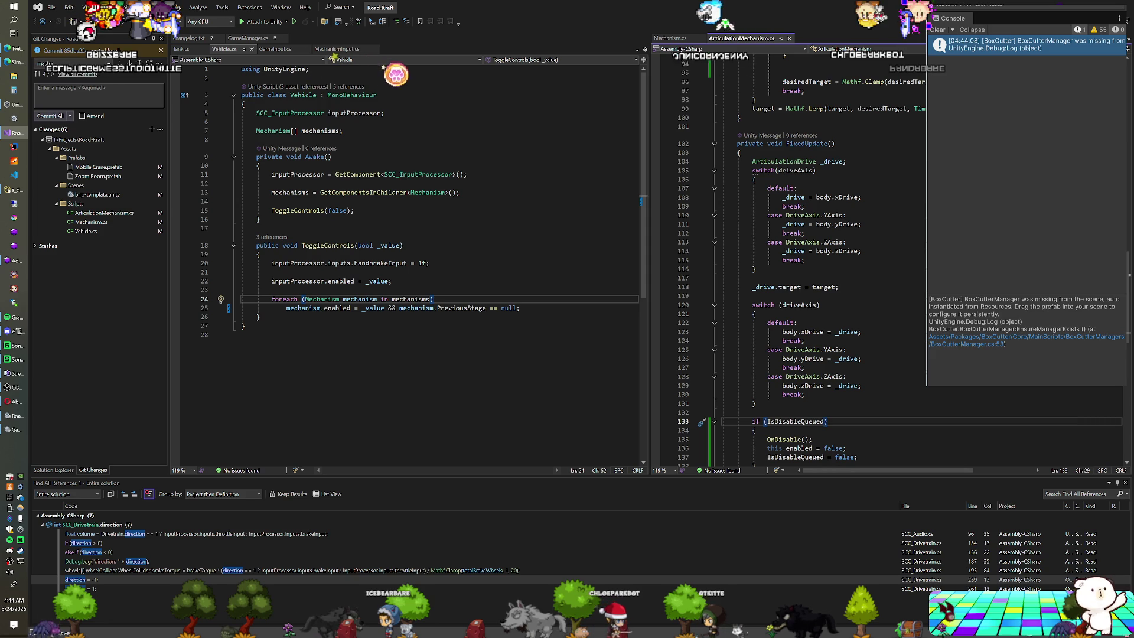
pyautogui.scroll(-1, 792, 260)
pyautogui.scroll(-4, 792, 260)
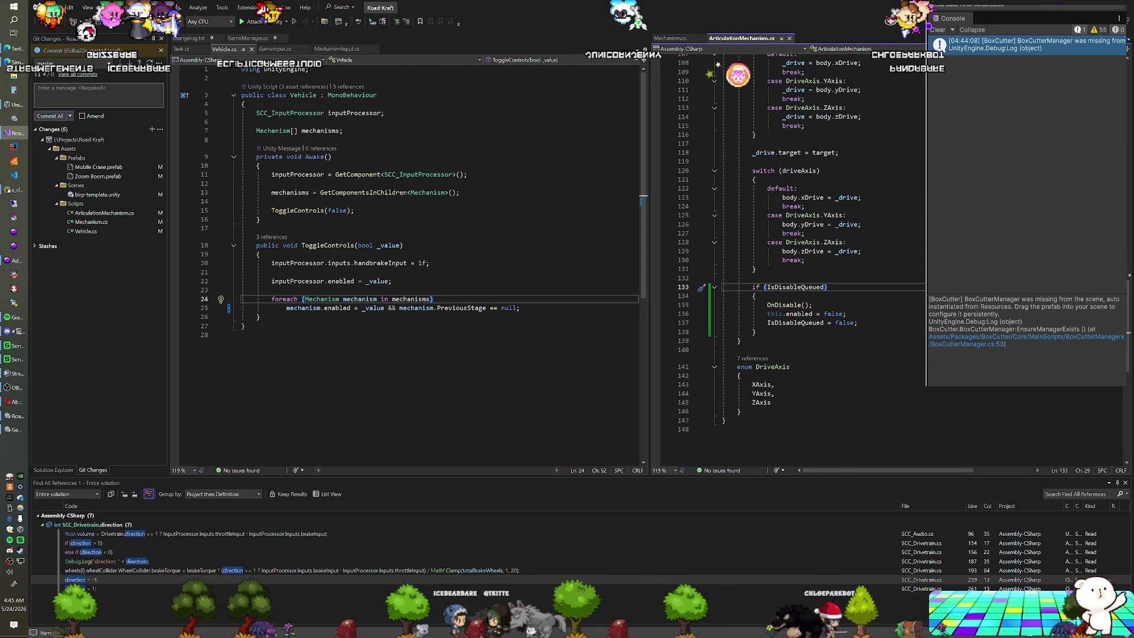
pyautogui.scroll(9, 791, 260)
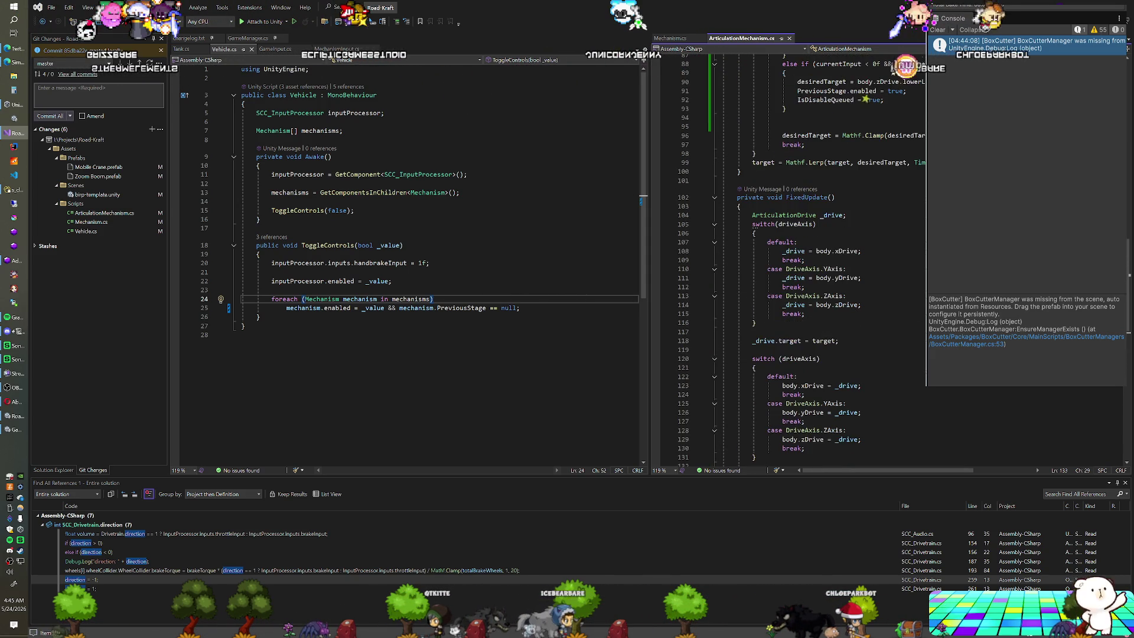
pyautogui.scroll(6, 791, 260)
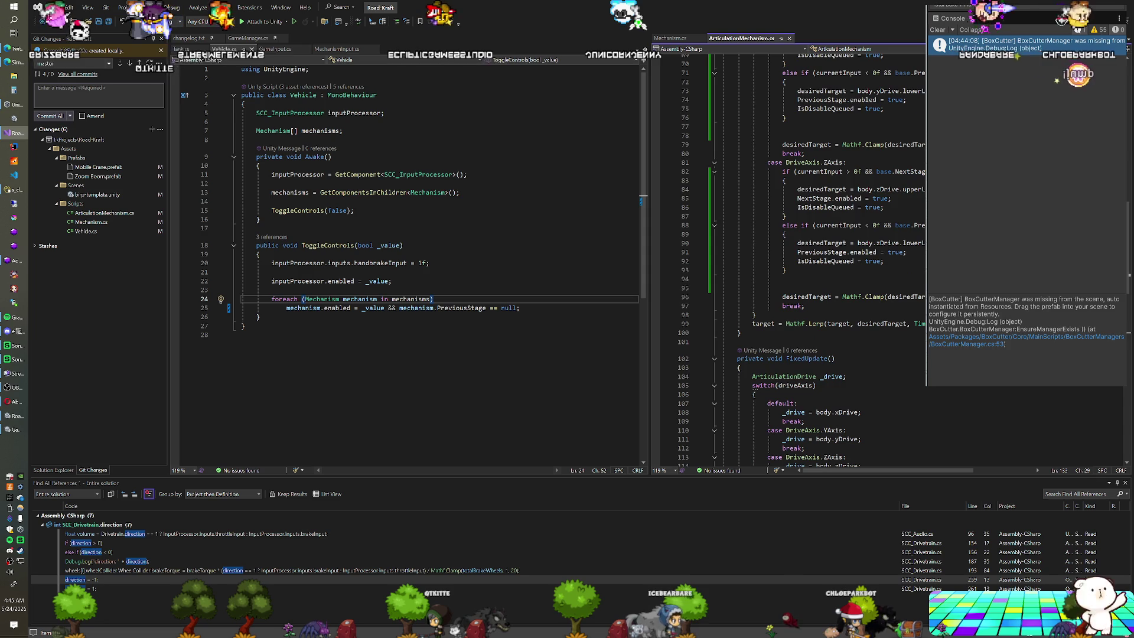
pyautogui.scroll(-2, 791, 260)
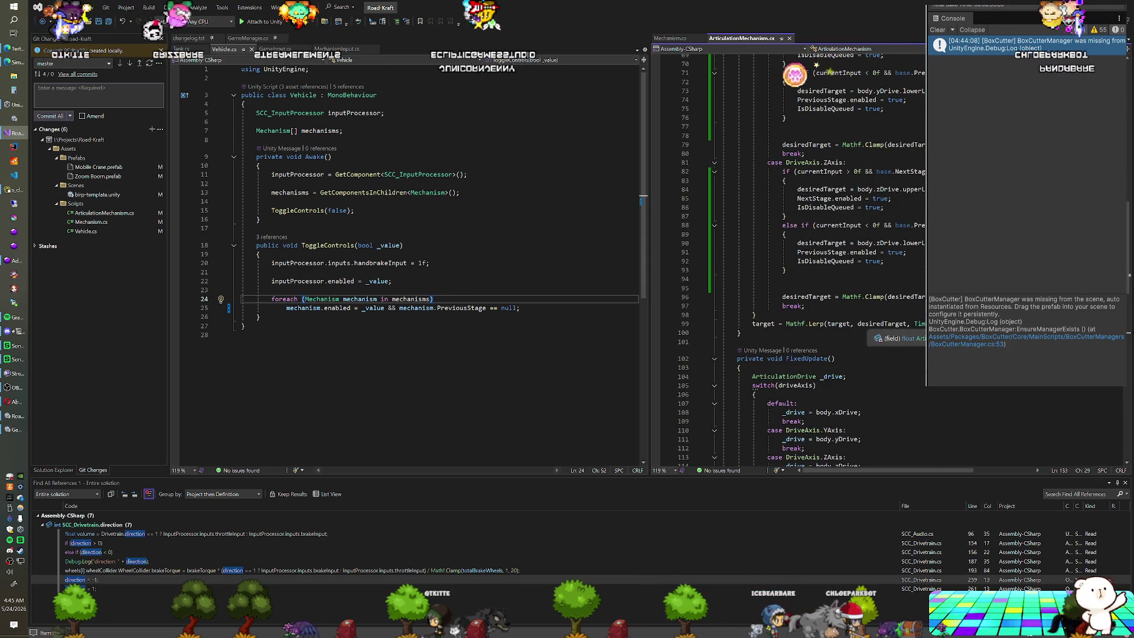
pyautogui.scroll(3, 791, 260)
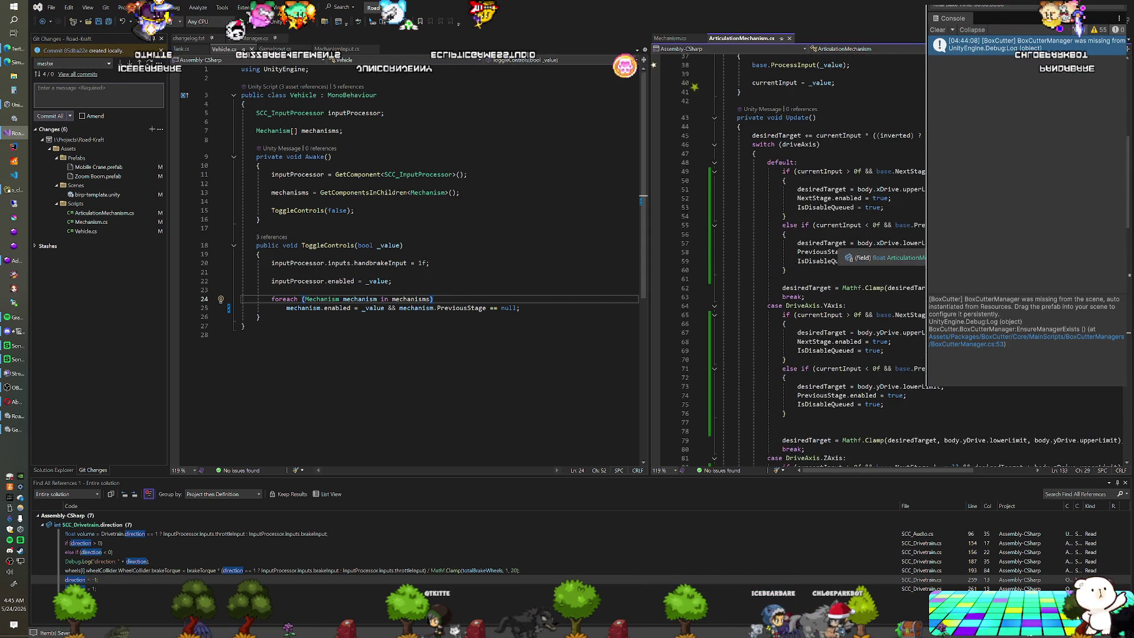
pyautogui.scroll(-2, 839, 260)
pyautogui.hotkey('ctrl', '-')
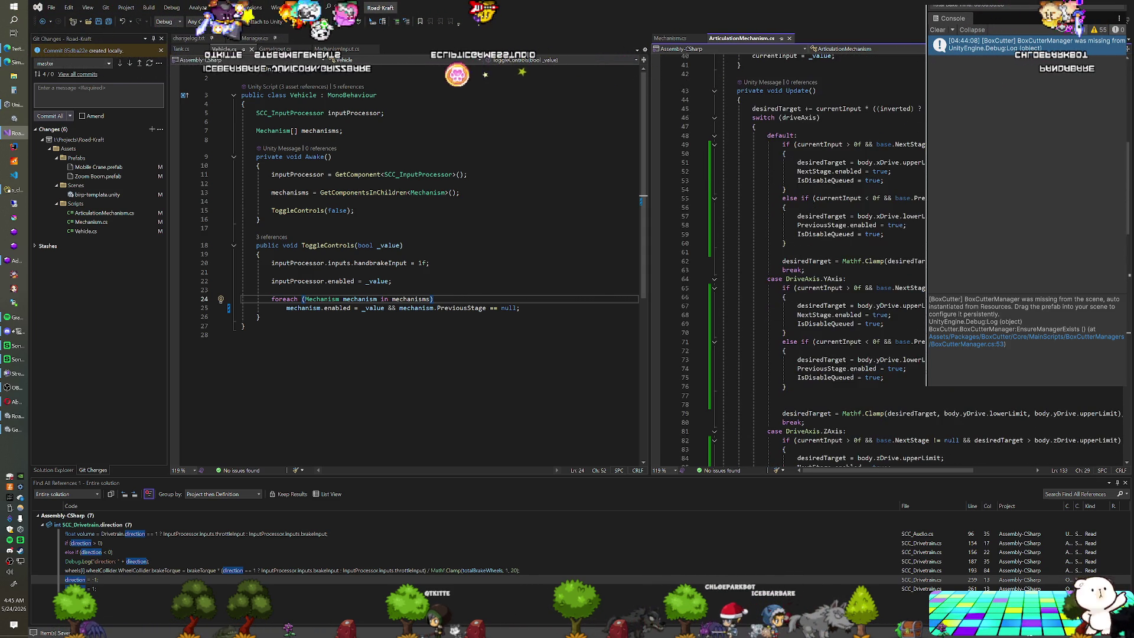
# Step: Add 'target = desiredTarget;' to both XAxis stage-limit branches
pyautogui.press('Return')
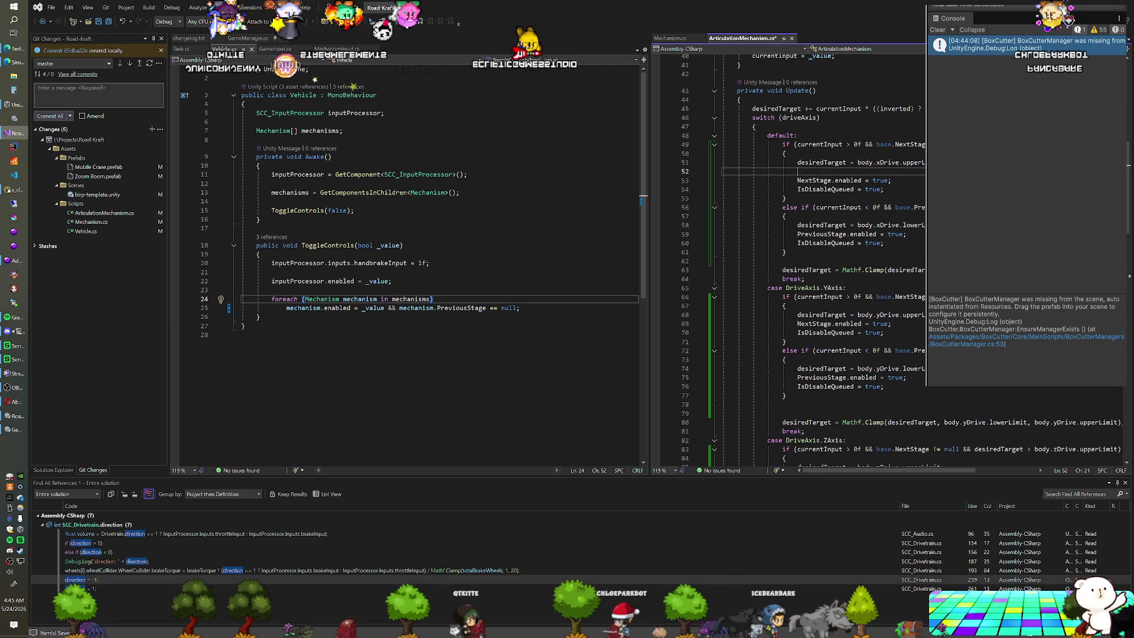
pyautogui.write('target = des')
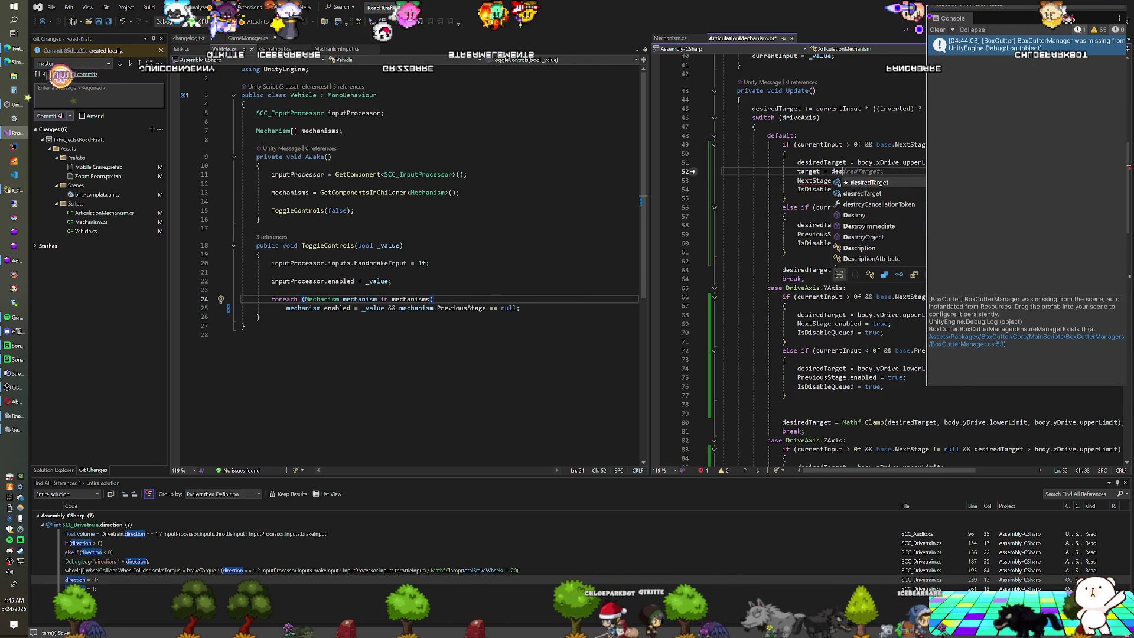
pyautogui.press('Tab')
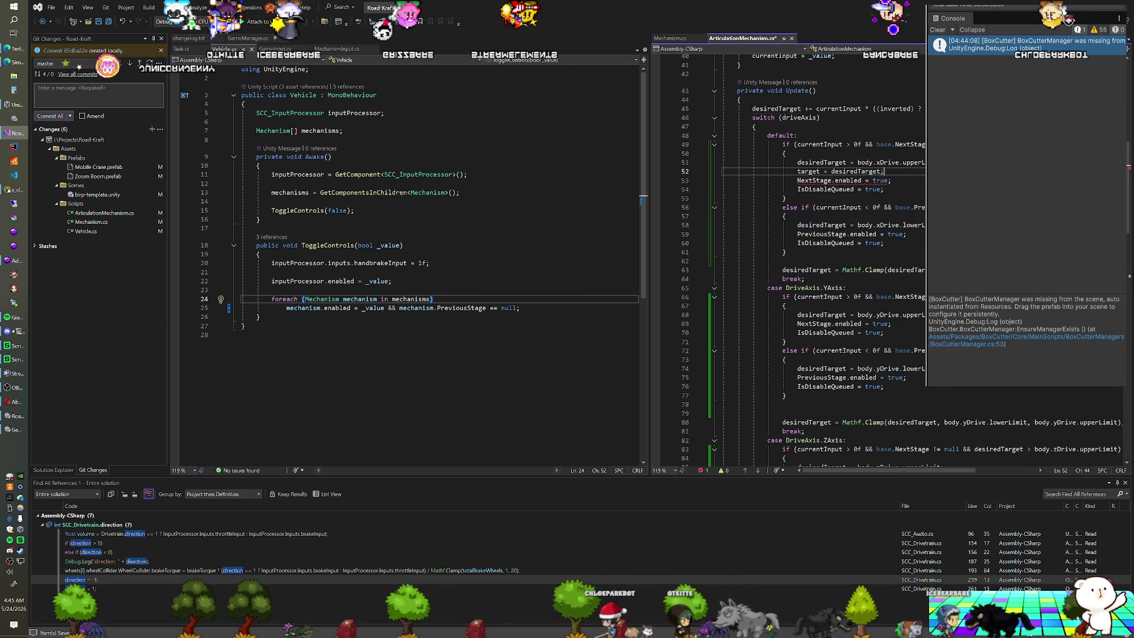
pyautogui.hotkey('shift', 'Up')
pyautogui.hotkey('ctrl', 'c')
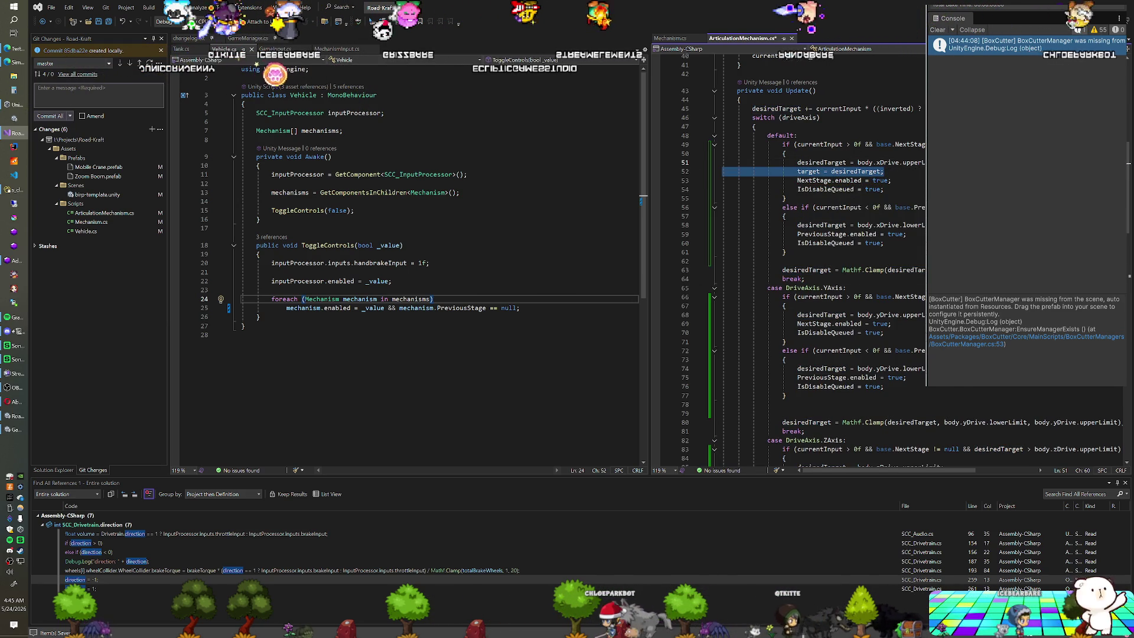
pyautogui.press('Down')
pyautogui.press('Down')
pyautogui.press('Down')
pyautogui.hotkey('ctrl', 'v')
# Step: Paste 'target = desiredTarget;' into the YAxis and ZAxis limit branches, then recompile in Unity
pyautogui.press('Down')
pyautogui.press('Down')
pyautogui.press('Down')
pyautogui.press('End')
pyautogui.hotkey('ctrl', 'v')
pyautogui.press('Down')
pyautogui.press('Down')
pyautogui.press('Down')
pyautogui.press('End')
pyautogui.hotkey('ctrl', 'v')
pyautogui.press('Down')
pyautogui.press('Down')
pyautogui.press('Down')
pyautogui.press('End')
pyautogui.hotkey('ctrl', 'v')
pyautogui.press('Down')
pyautogui.press('Down')
pyautogui.press('Down')
pyautogui.press('End')
pyautogui.hotkey('ctrl', 'v')
pyautogui.hotkey('alt', 'Tab')
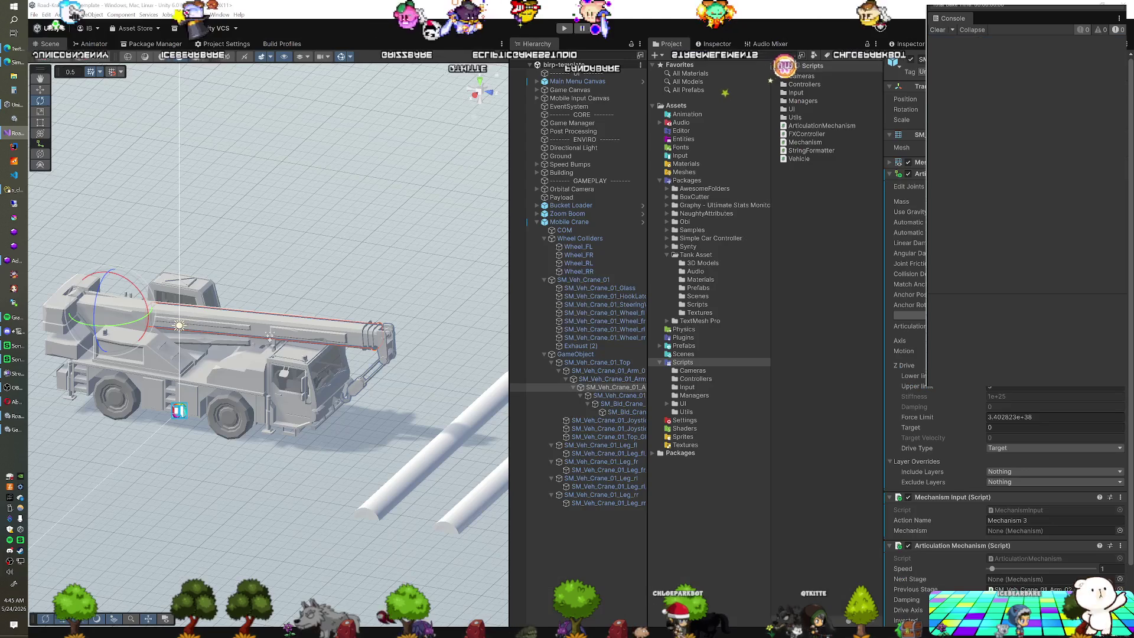
# Step: Enter play mode with Ctrl+P to test raising and extending the crane's boom
pyautogui.hotkey('ctrl', 'p')
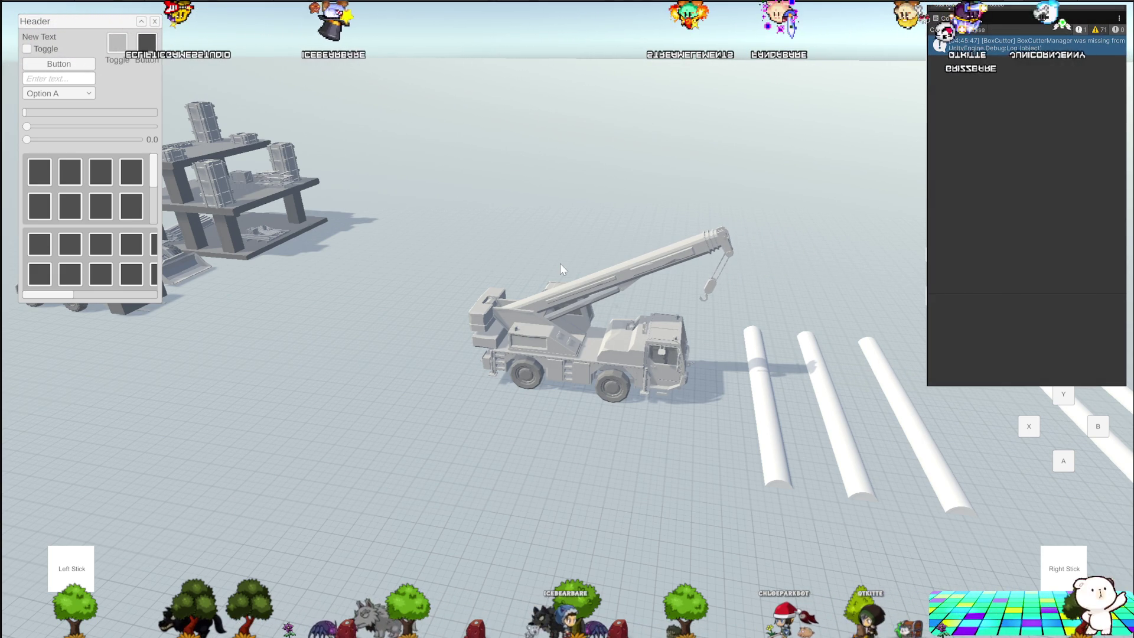
# Step: Stop the play test and select the crane arm piece in the Hierarchy
pyautogui.click(653, 378)
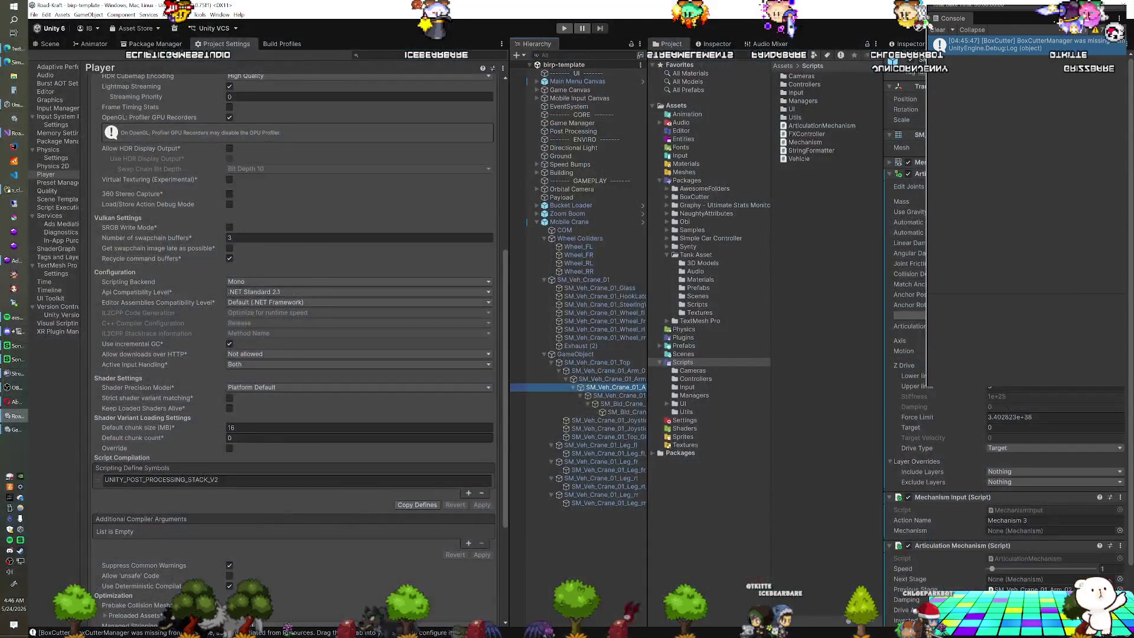
pyautogui.click(638, 394)
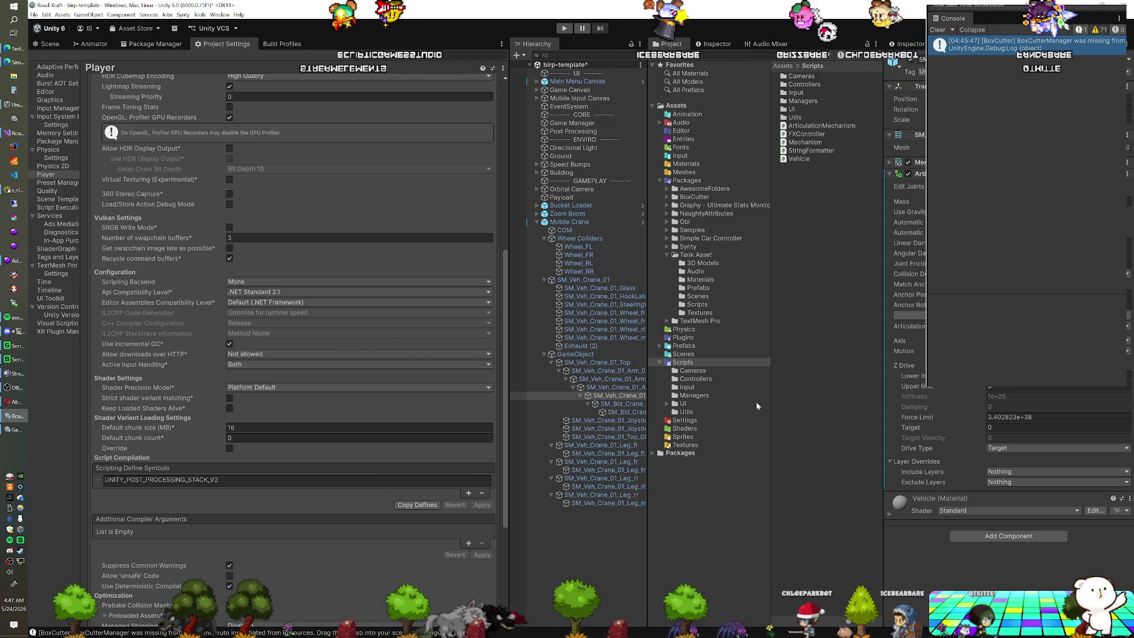
# Step: Inspect the crane arm stages' Mechanism Input and Articulation Mechanism components, disabling one Articulation Mechanism
pyautogui.click(625, 388)
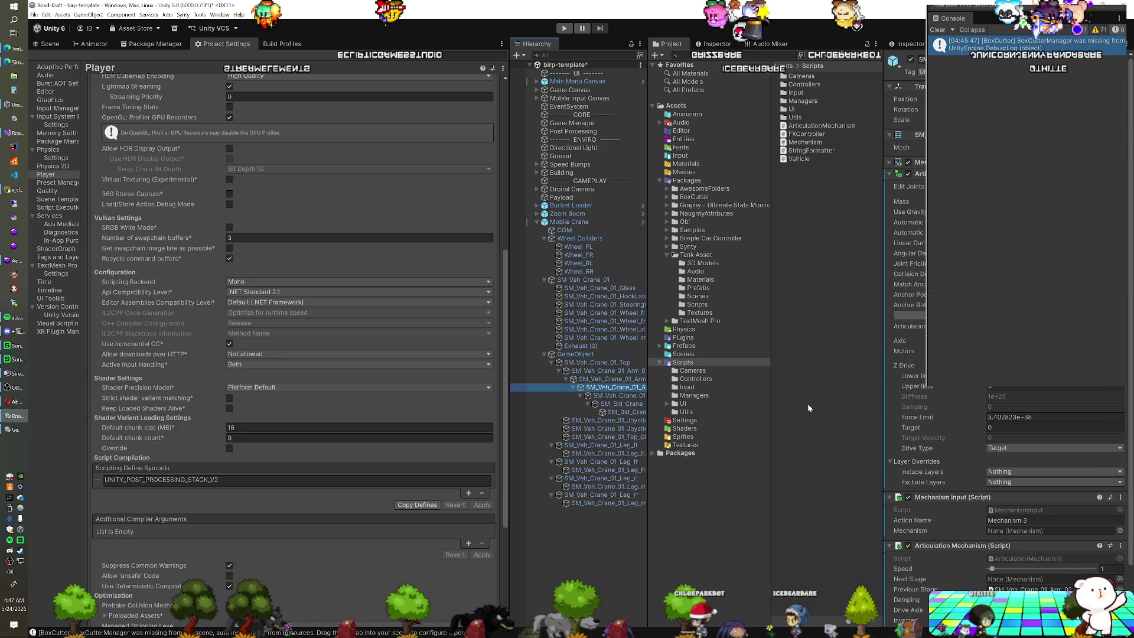
pyautogui.scroll(-2, 980, 438)
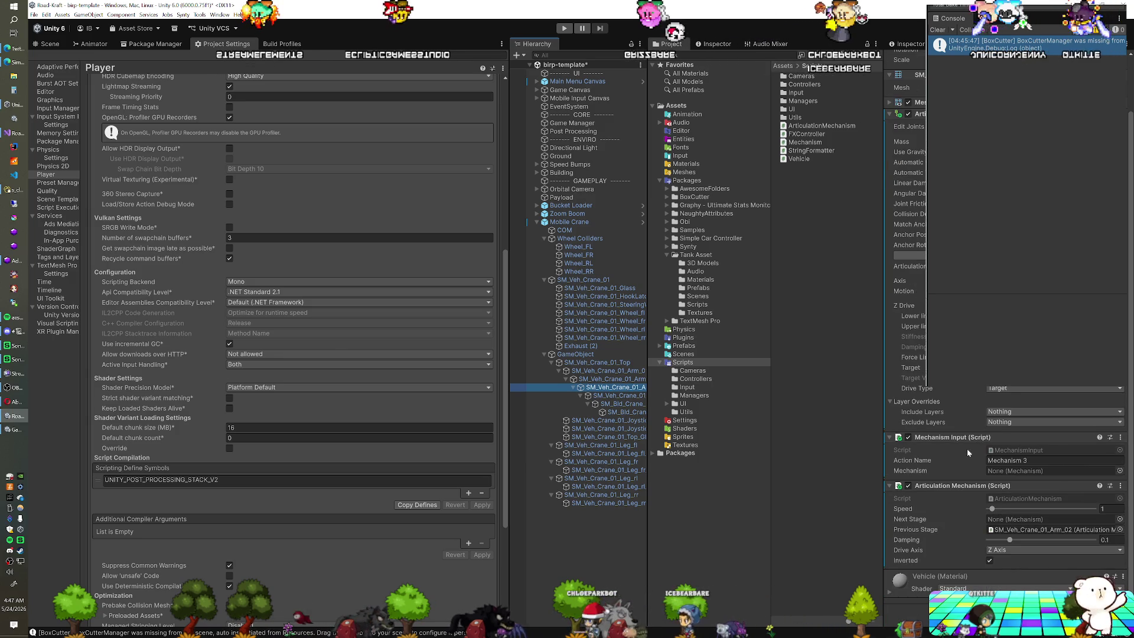
pyautogui.rightClick(958, 437)
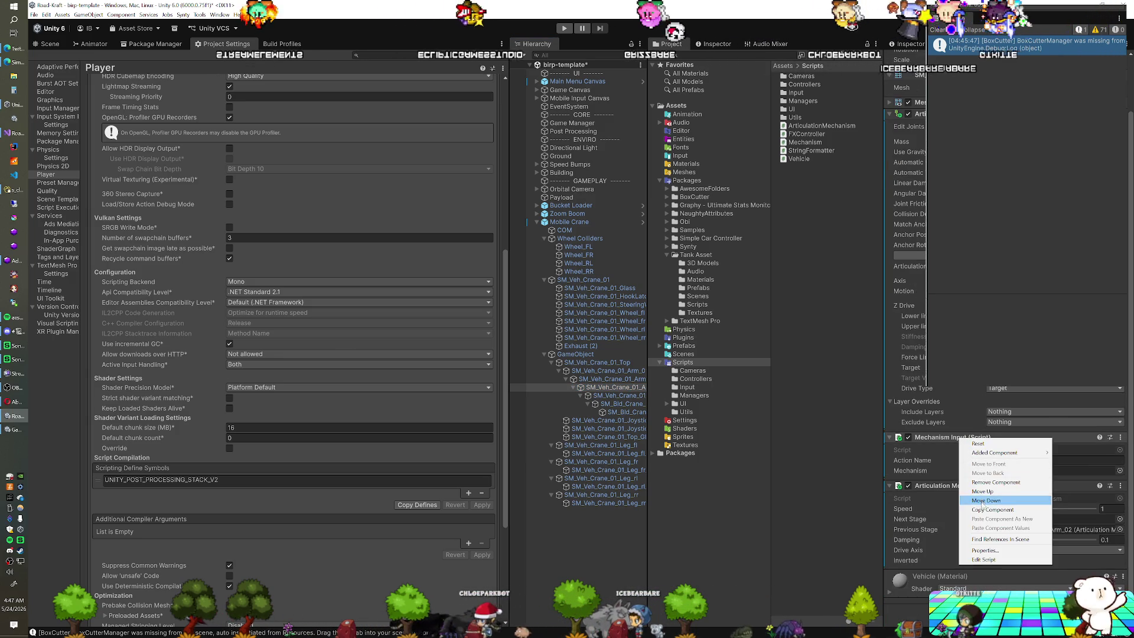
pyautogui.press('Escape')
pyautogui.click(610, 397)
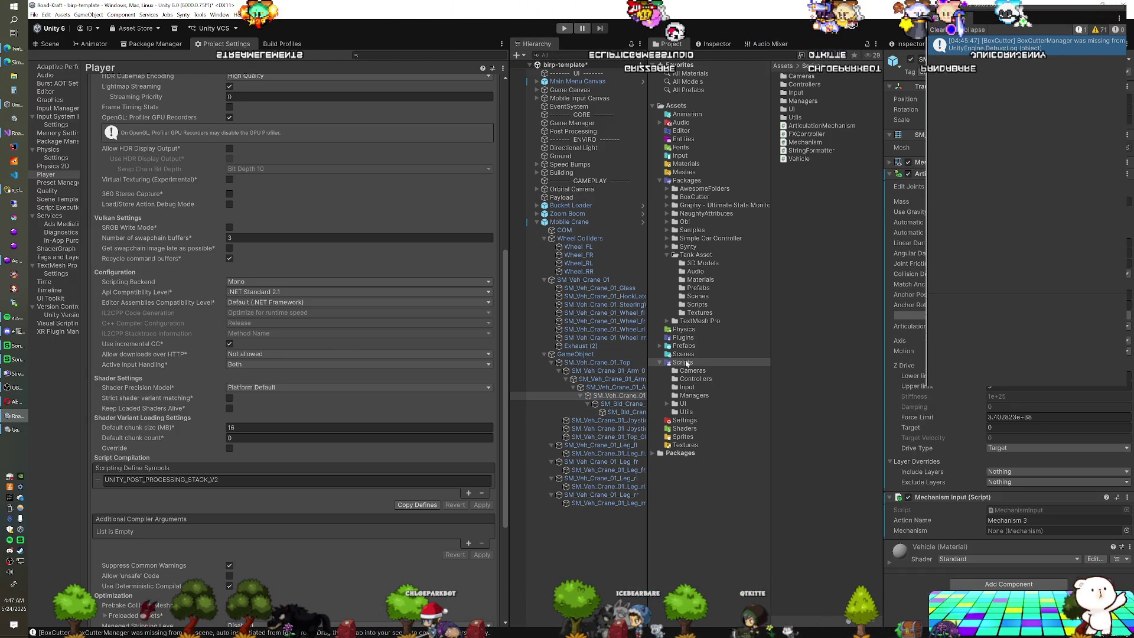
pyautogui.click(625, 389)
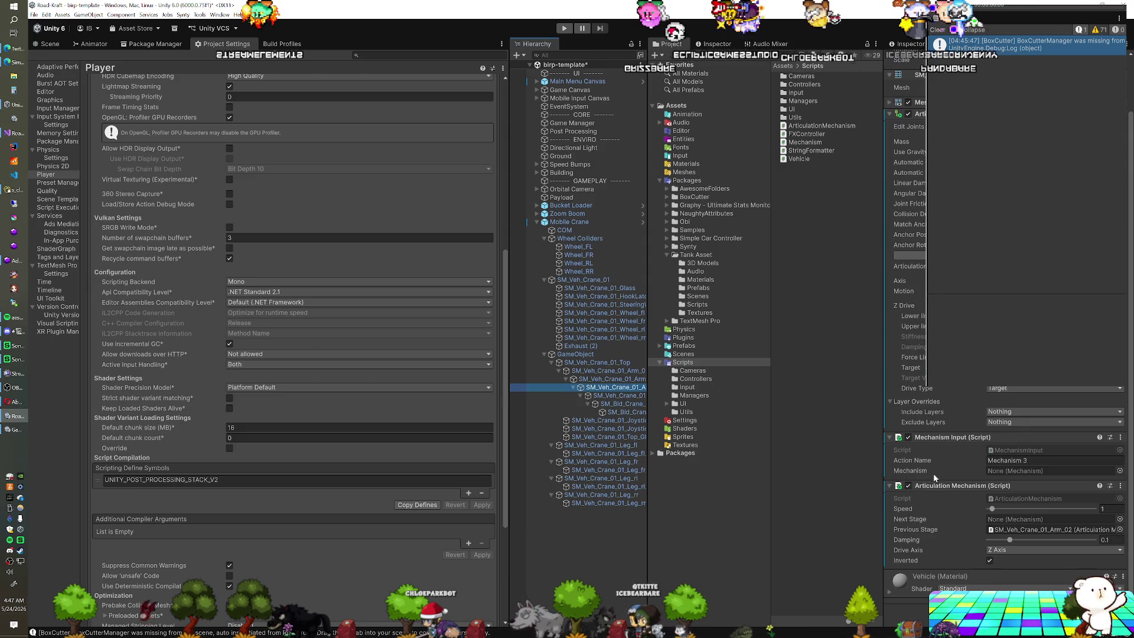
pyautogui.rightClick(931, 489)
pyautogui.click(960, 559)
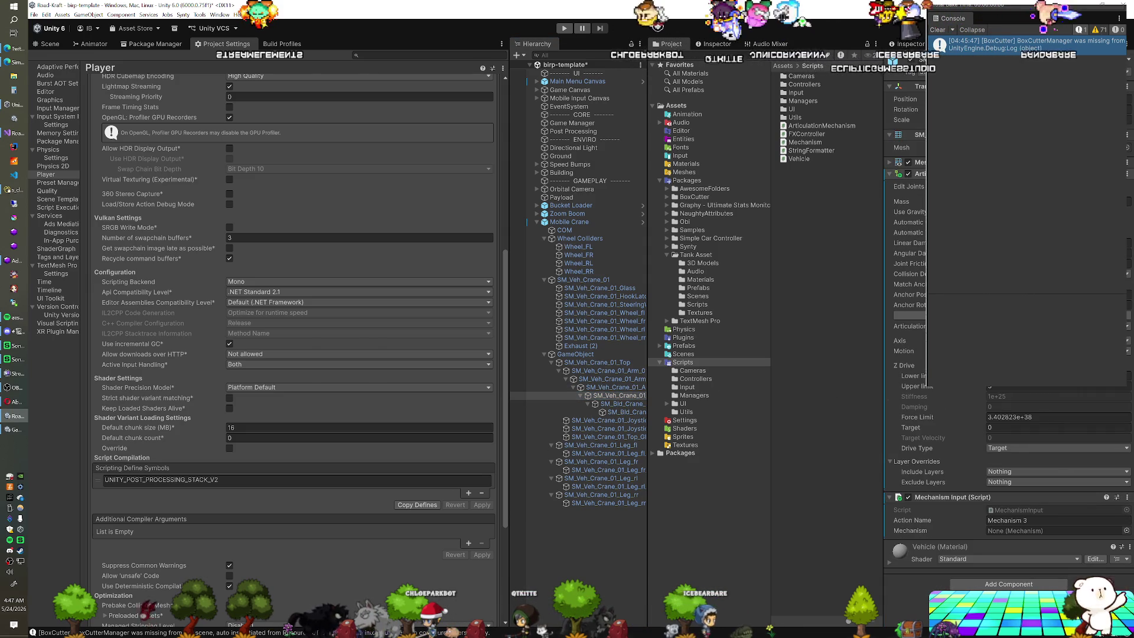
pyautogui.hotkey('ctrl', 'z')
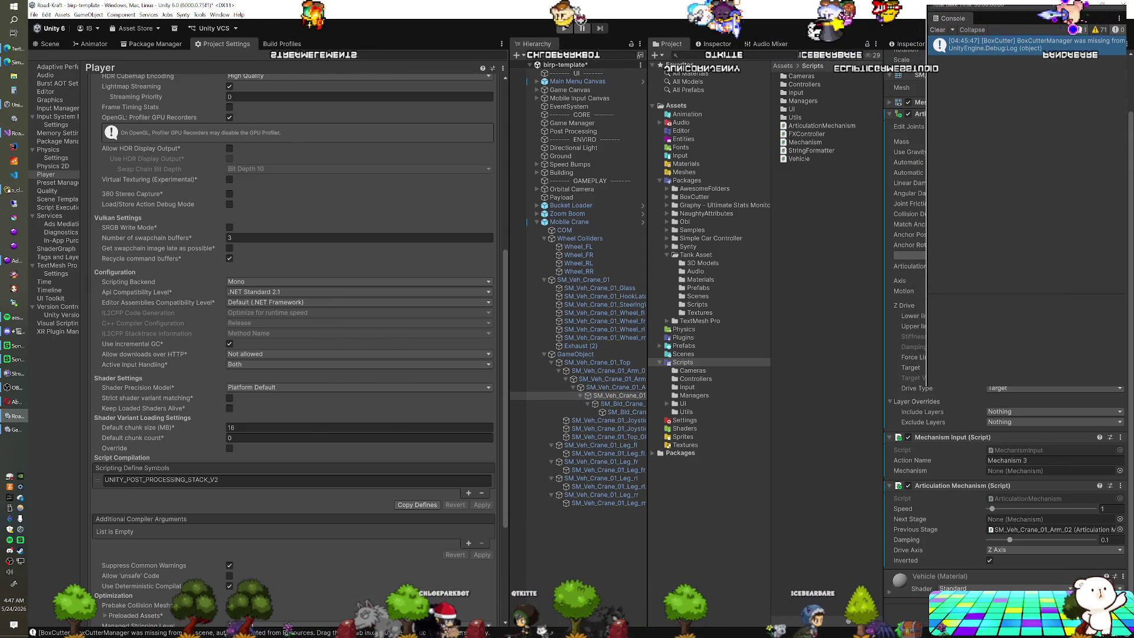
pyautogui.click(629, 397)
pyautogui.click(986, 510)
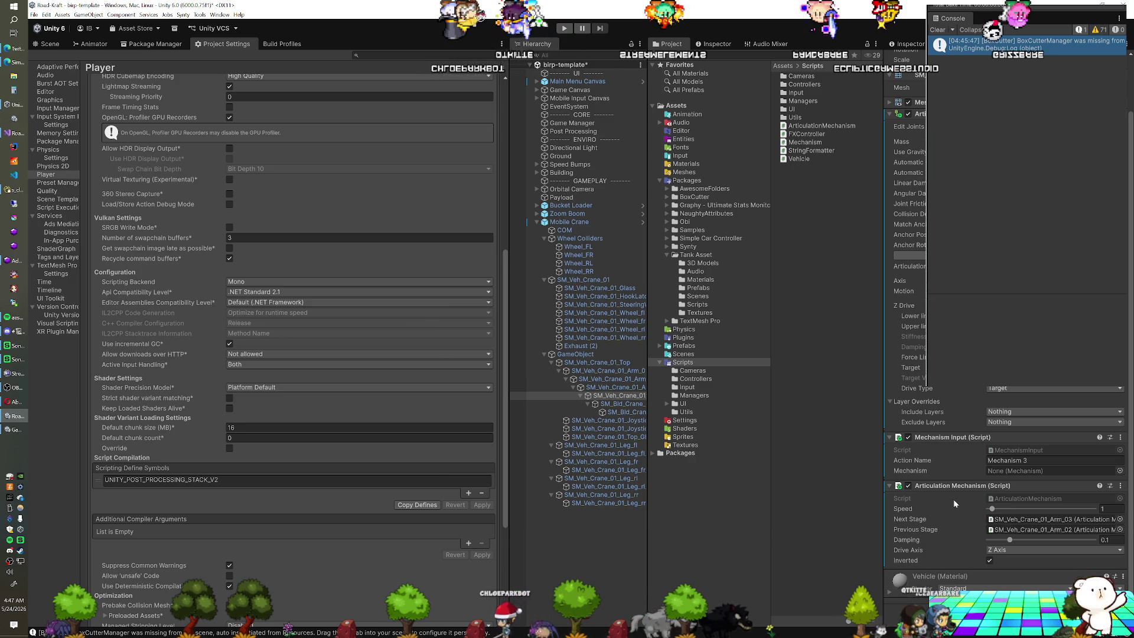
pyautogui.click(908, 486)
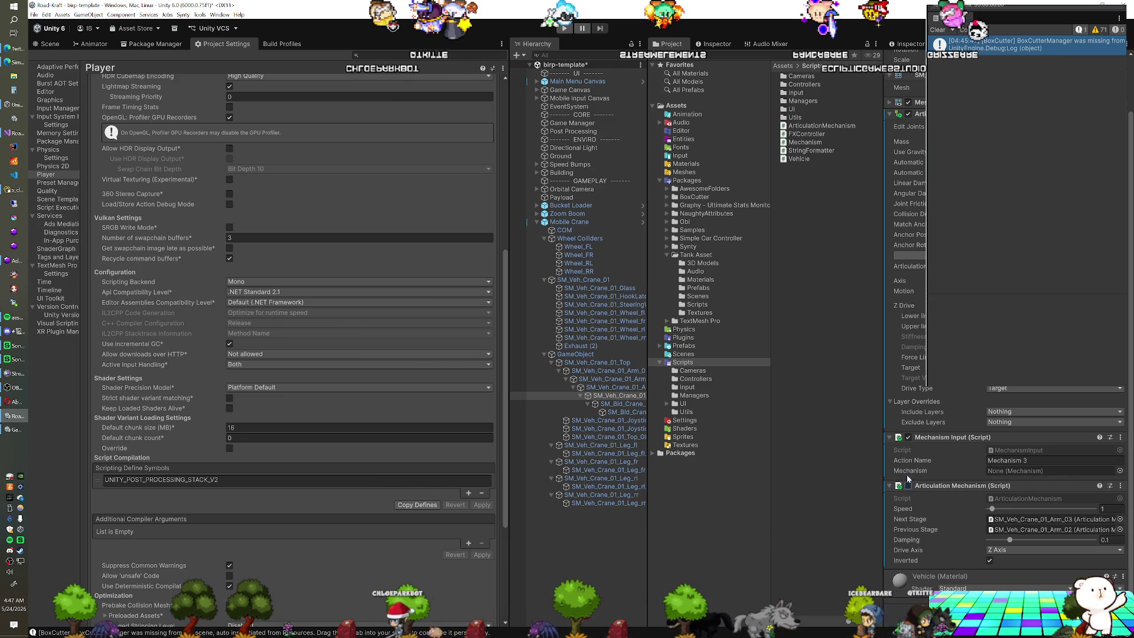
# Step: Set SM_Veh_Crane_01_Arm_03 as the first stage's Next Stage, save the scene and enter play mode
pyautogui.click(629, 387)
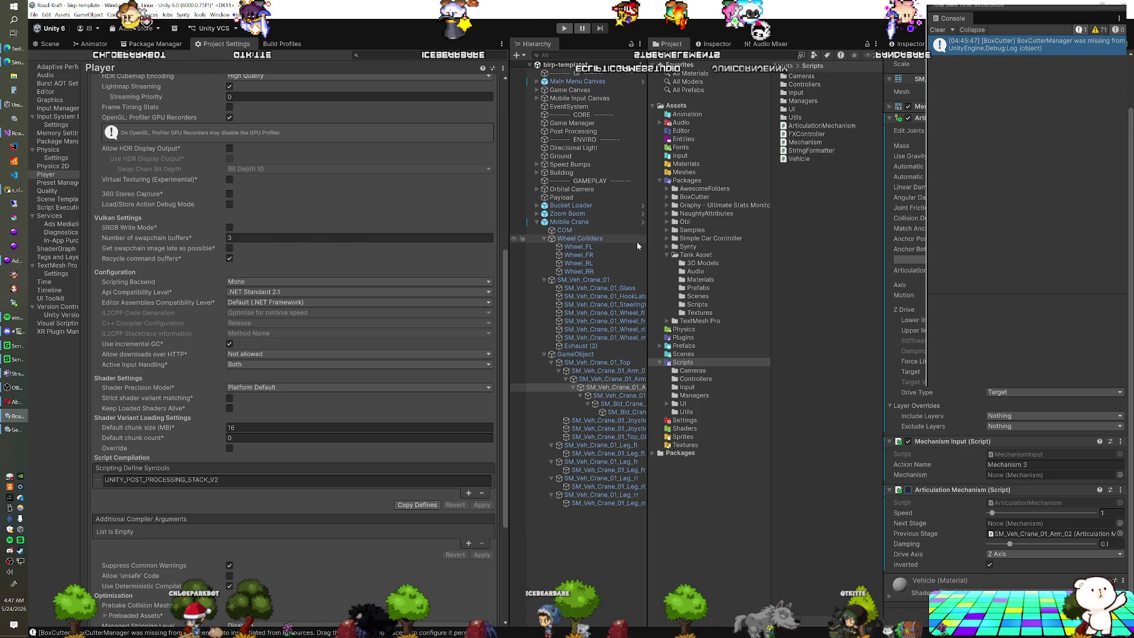
pyautogui.click(622, 397)
pyautogui.click(1002, 524)
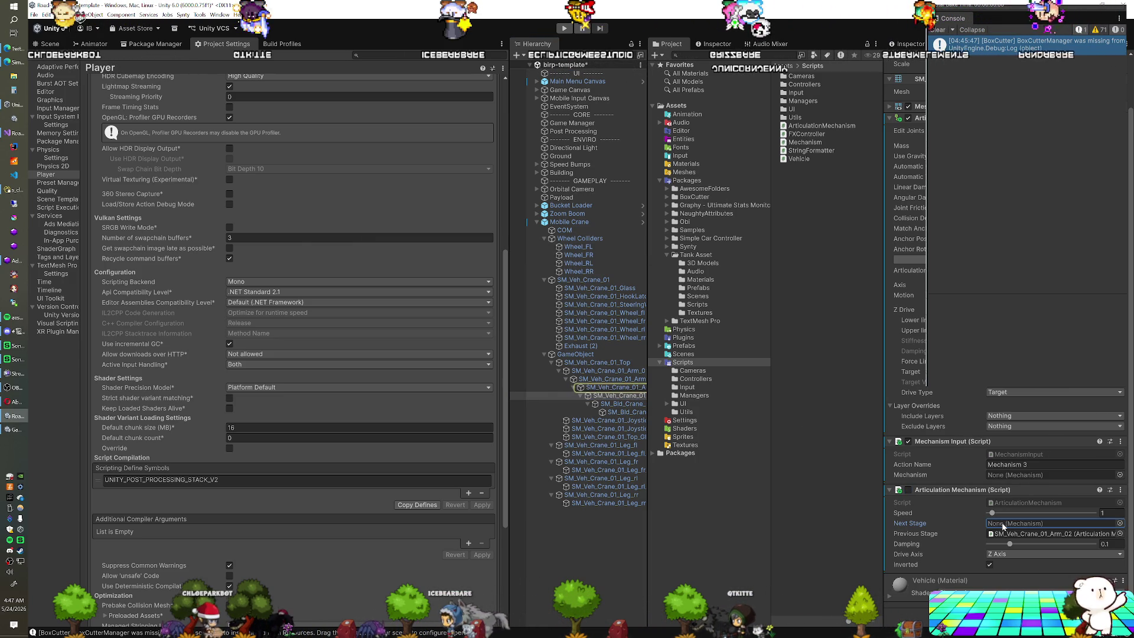
pyautogui.click(1005, 535)
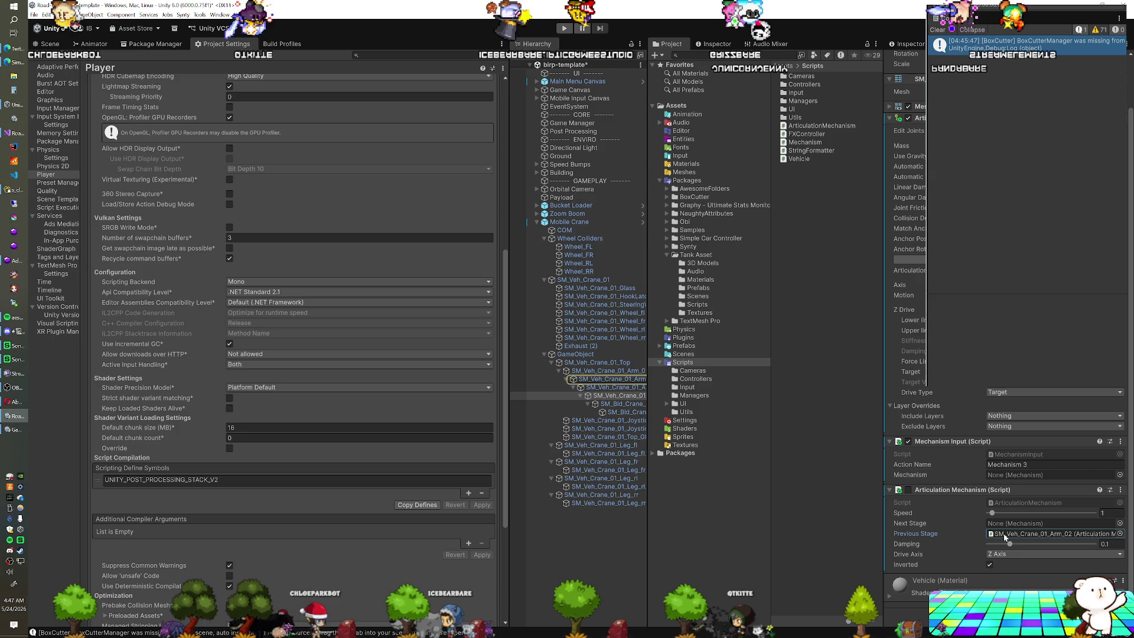
pyautogui.moveTo(621, 395); pyautogui.dragTo(1007, 538)
pyautogui.hotkey('ctrl', 'z')
pyautogui.click(626, 389)
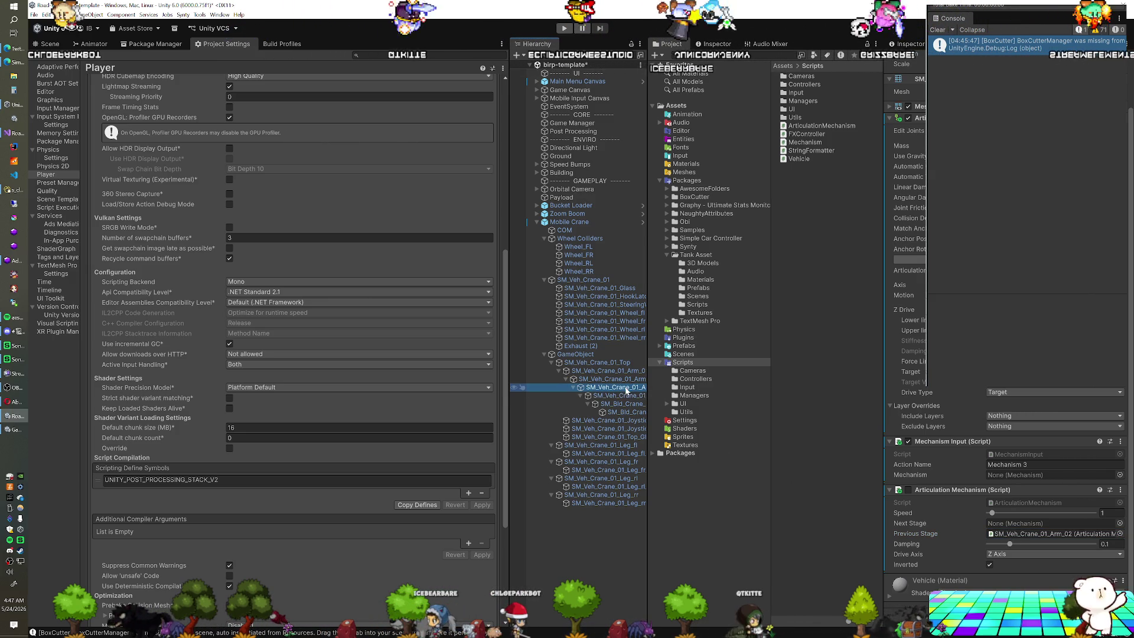
pyautogui.moveTo(625, 396); pyautogui.dragTo(1018, 522)
pyautogui.click(625, 381)
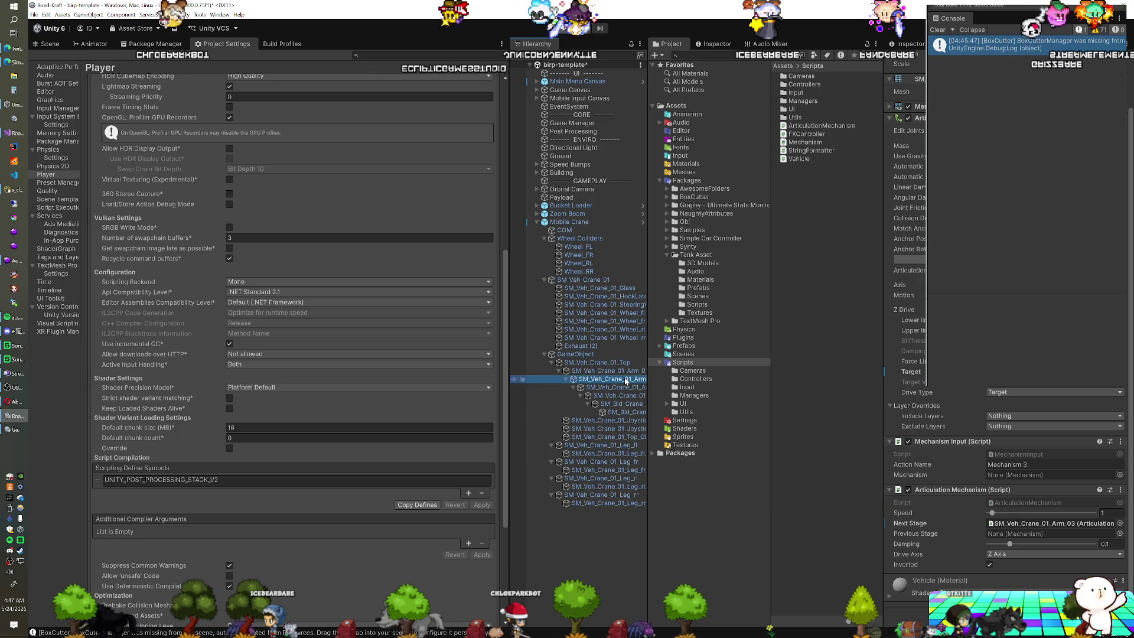
pyautogui.click(1051, 523)
pyautogui.hotkey('ctrl', 's')
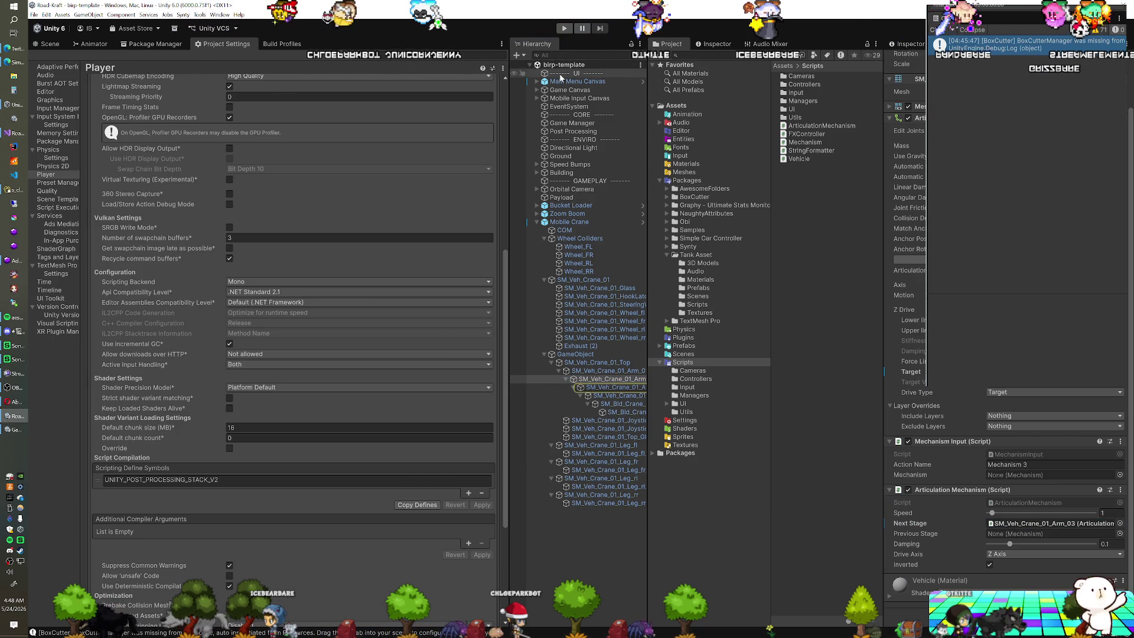
pyautogui.click(560, 74)
pyautogui.click(563, 28)
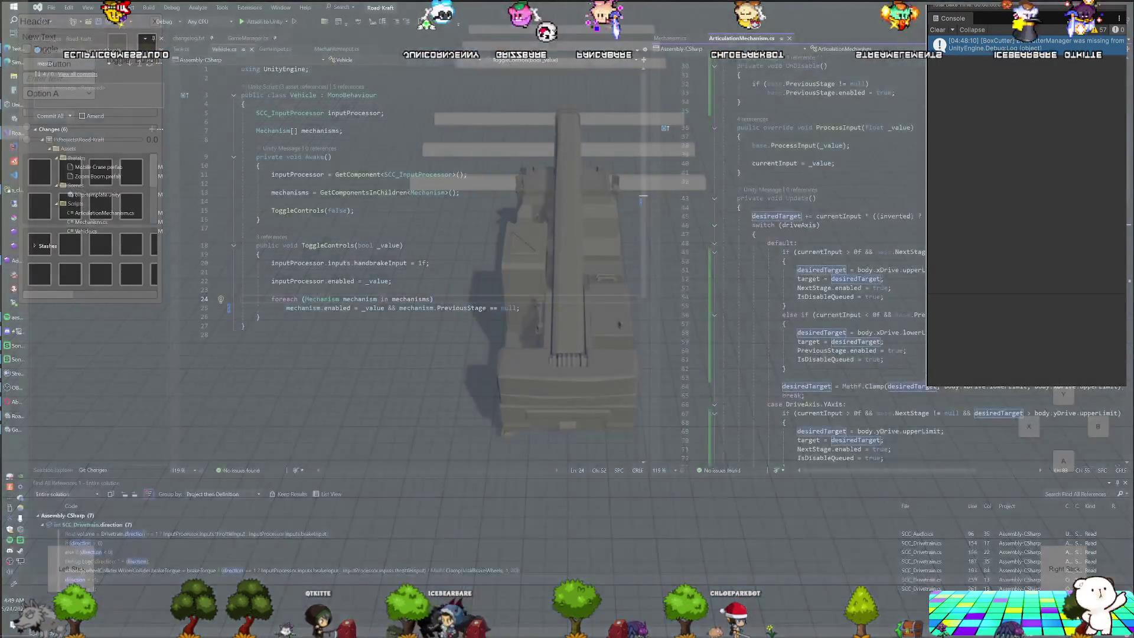
# Step: Scroll through Git Changes listing the modified crane prefabs, birp-template scene and crane scripts
pyautogui.scroll(-1, 827, 266)
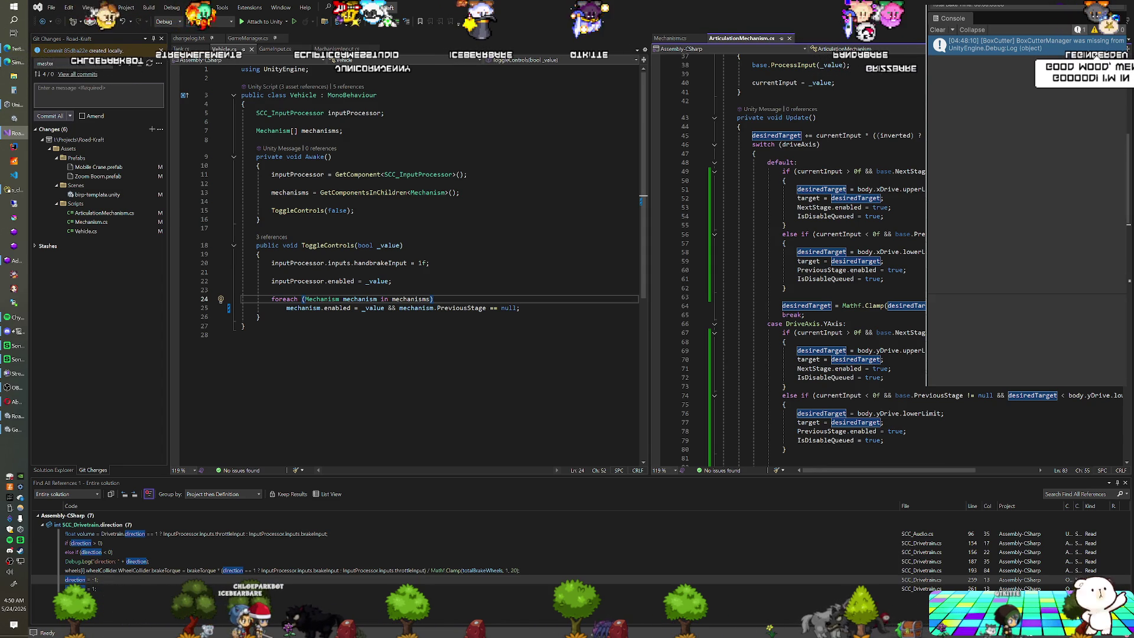
# Step: Switch back to Unity and enter play mode with Ctrl+P to run the crane scene
pyautogui.hotkey('alt', 'Tab')
pyautogui.hotkey('ctrl', 'p')
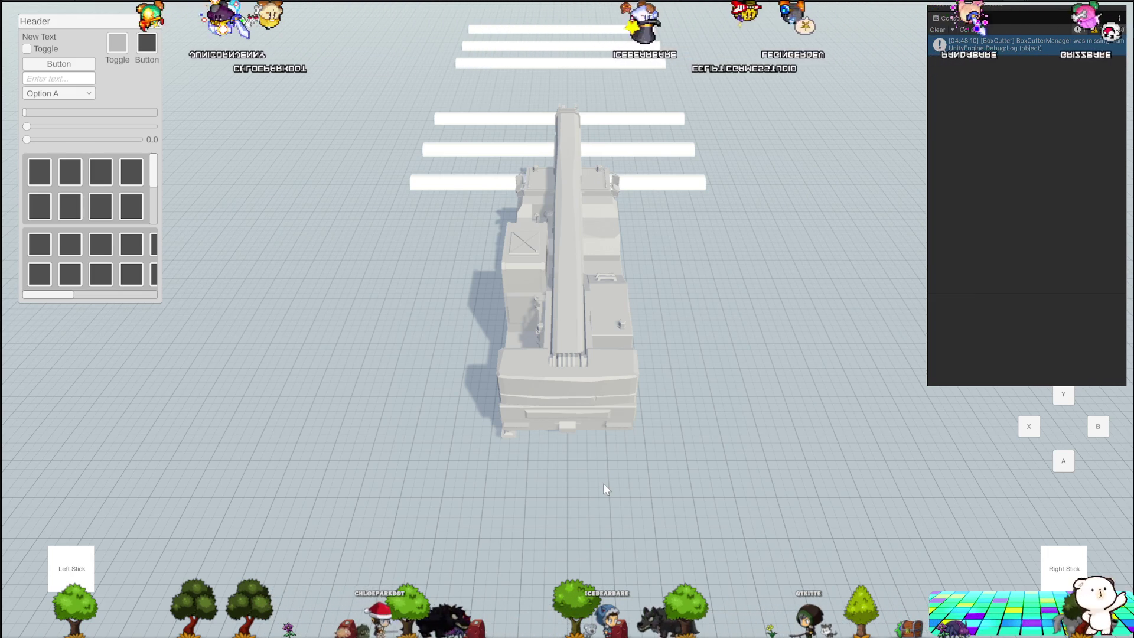
# Step: From a side view, raise the crane boom and extend it stage by stage to full length
pyautogui.scroll(1, 604, 484)
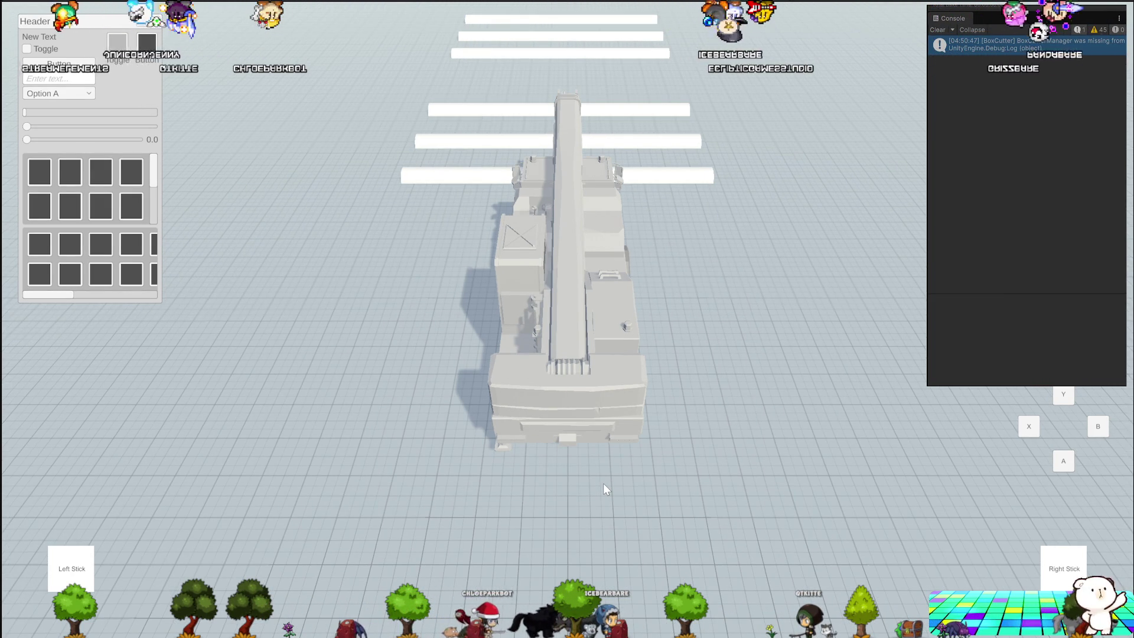
pyautogui.moveTo(603, 483)
pyautogui.mouseDown()
pyautogui.moveTo(728, 402)
pyautogui.moveTo(957, 319)
pyautogui.moveTo(910, 414)
pyautogui.mouseUp()
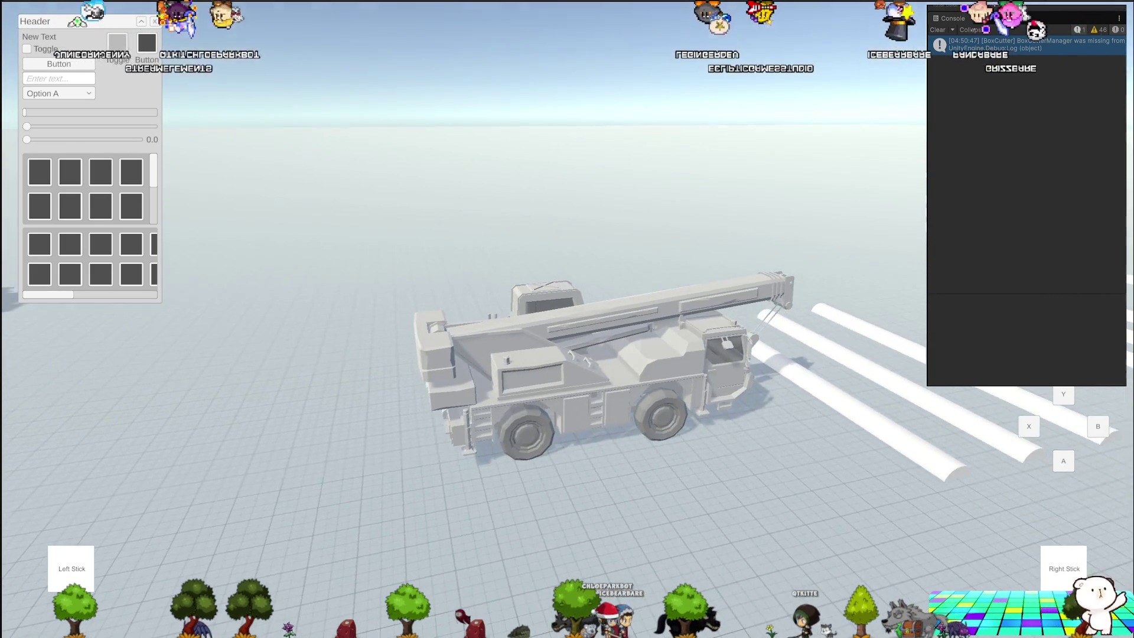
pyautogui.press('Up')
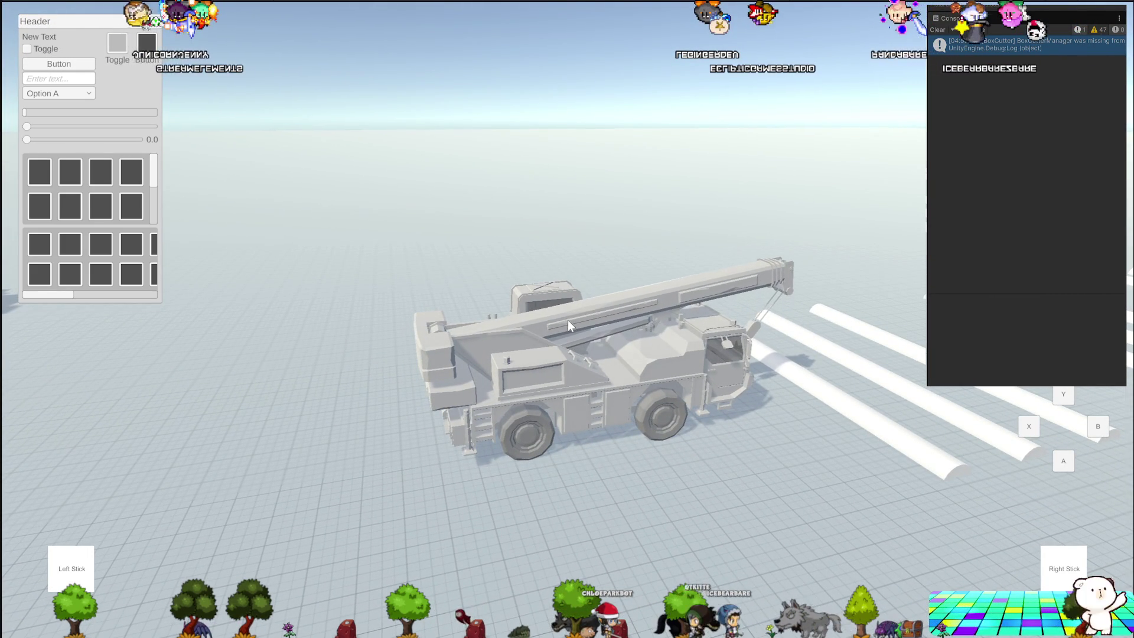
pyautogui.press('Up')
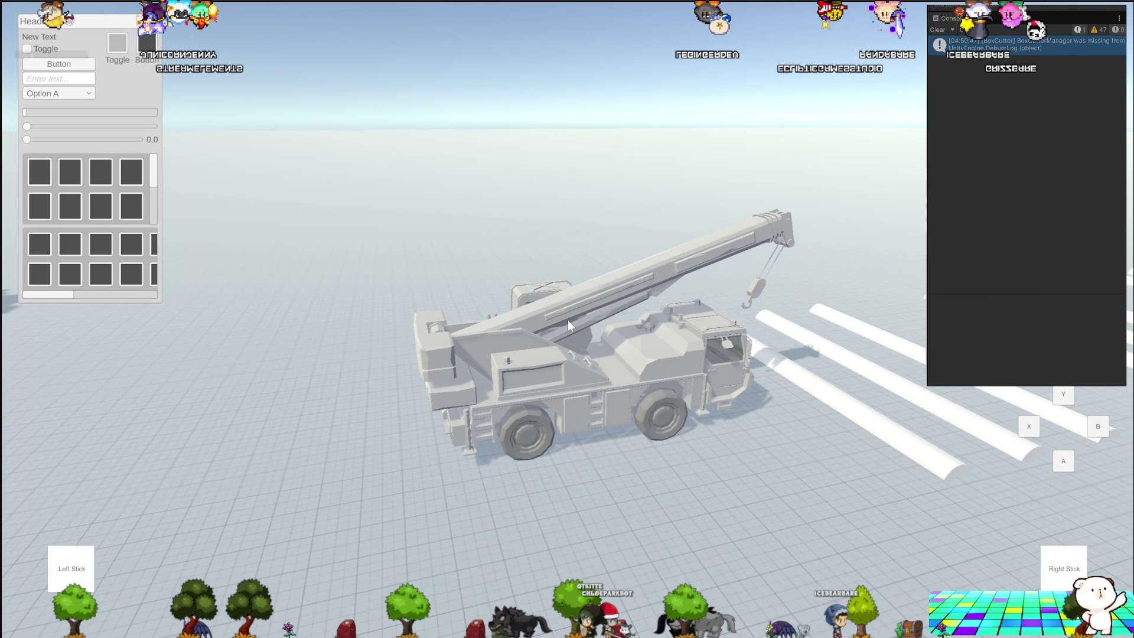
pyautogui.press('Up')
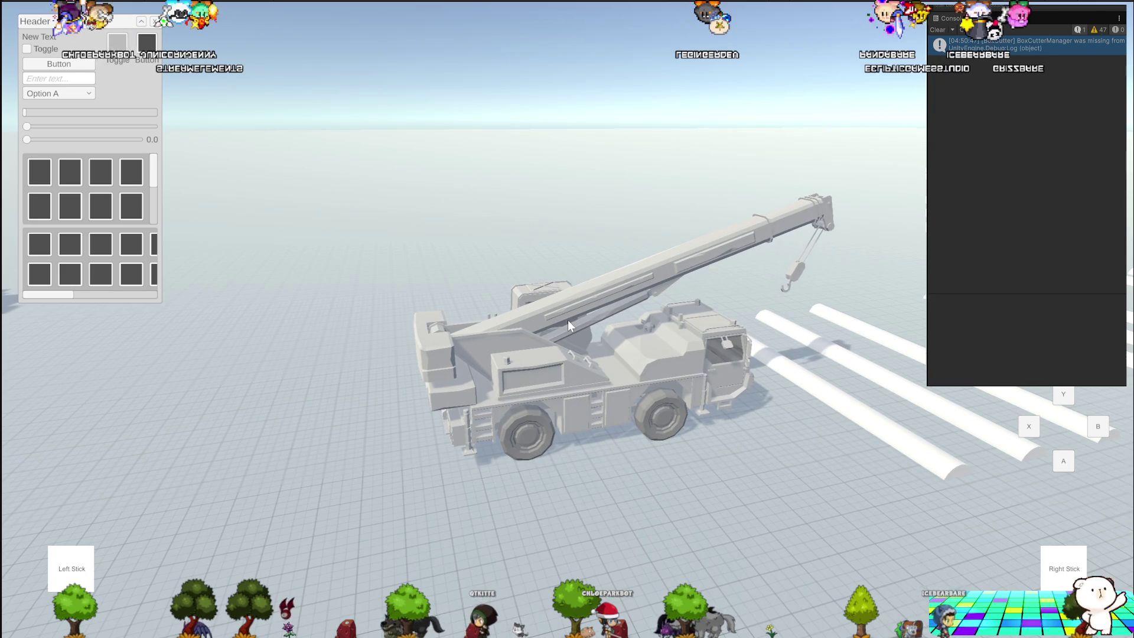
pyautogui.press('Up')
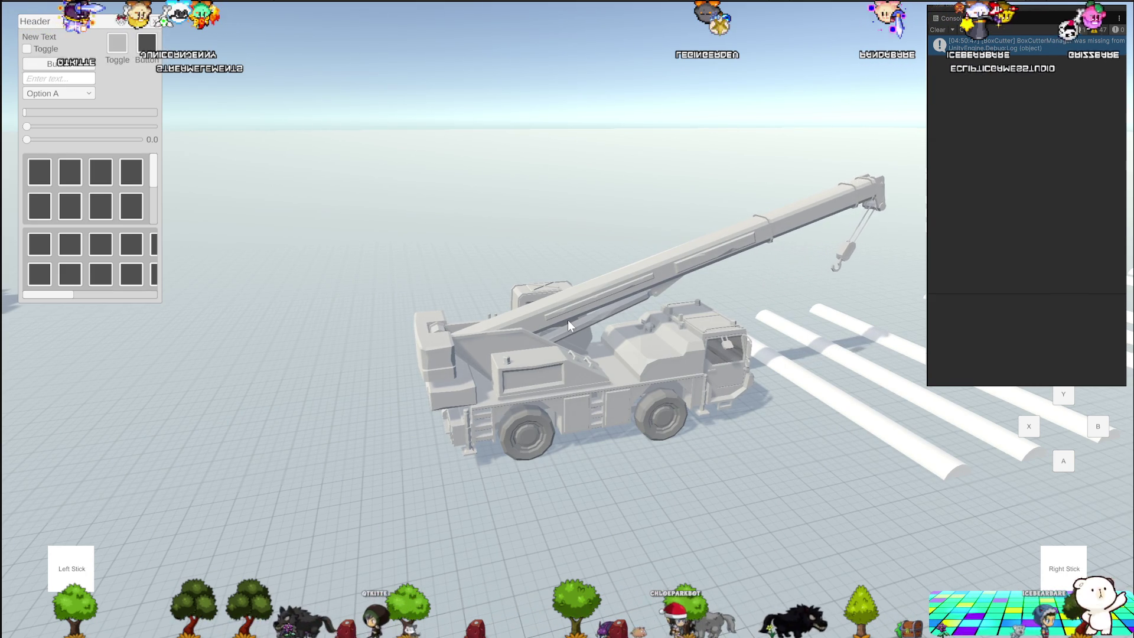
pyautogui.press('Up')
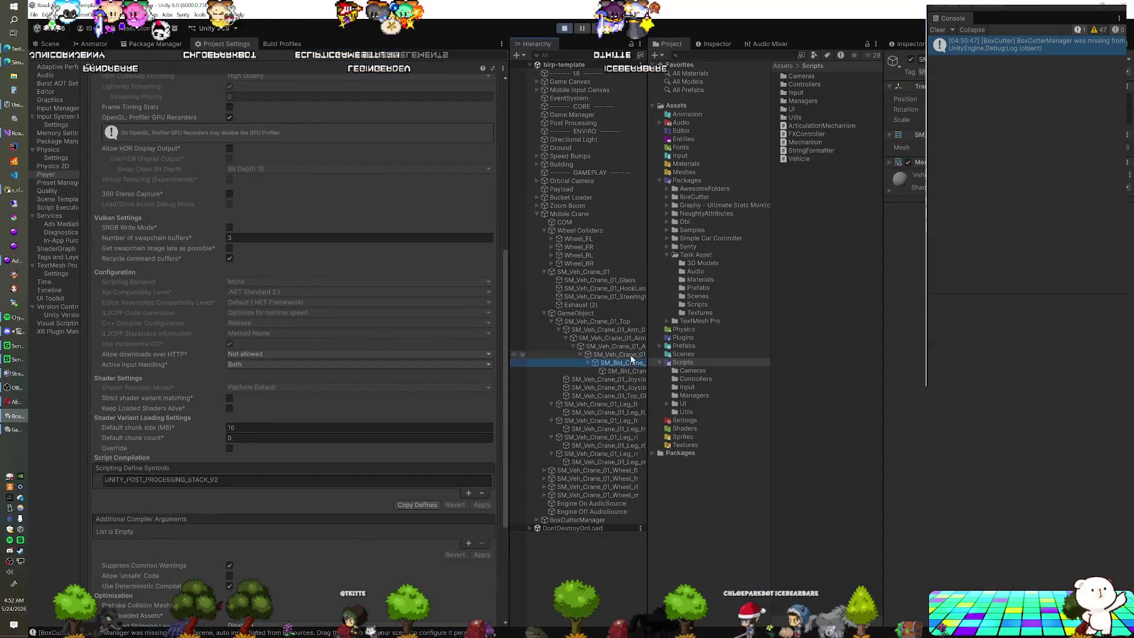
# Step: Select the crane arm and tick its Articulation Mechanism component back on in the Inspector
pyautogui.click(631, 357)
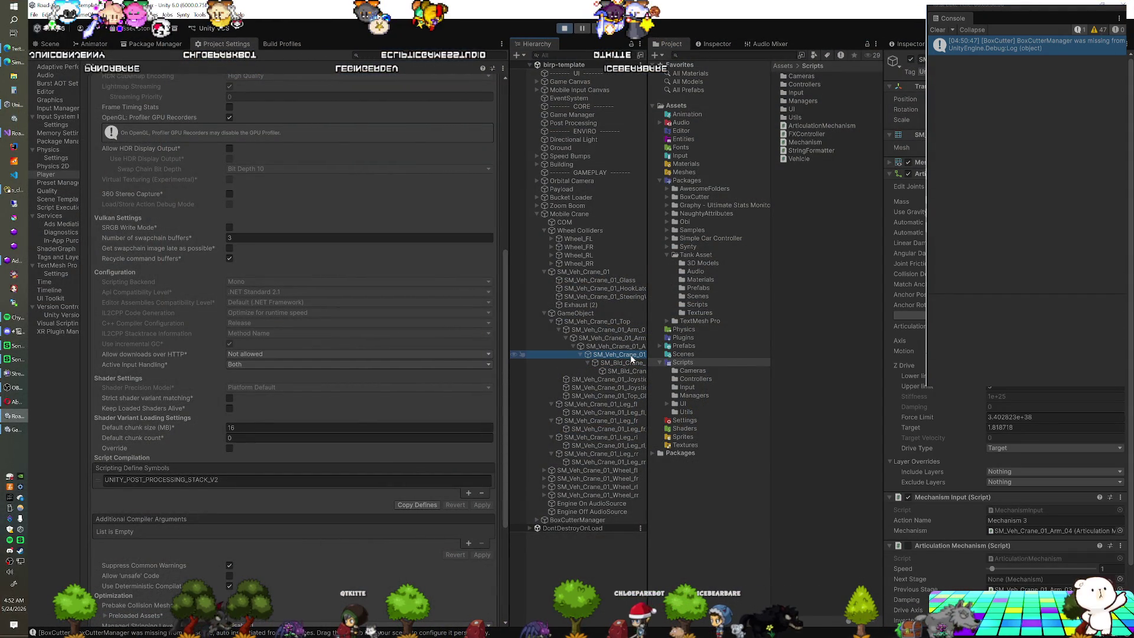
pyautogui.click(907, 545)
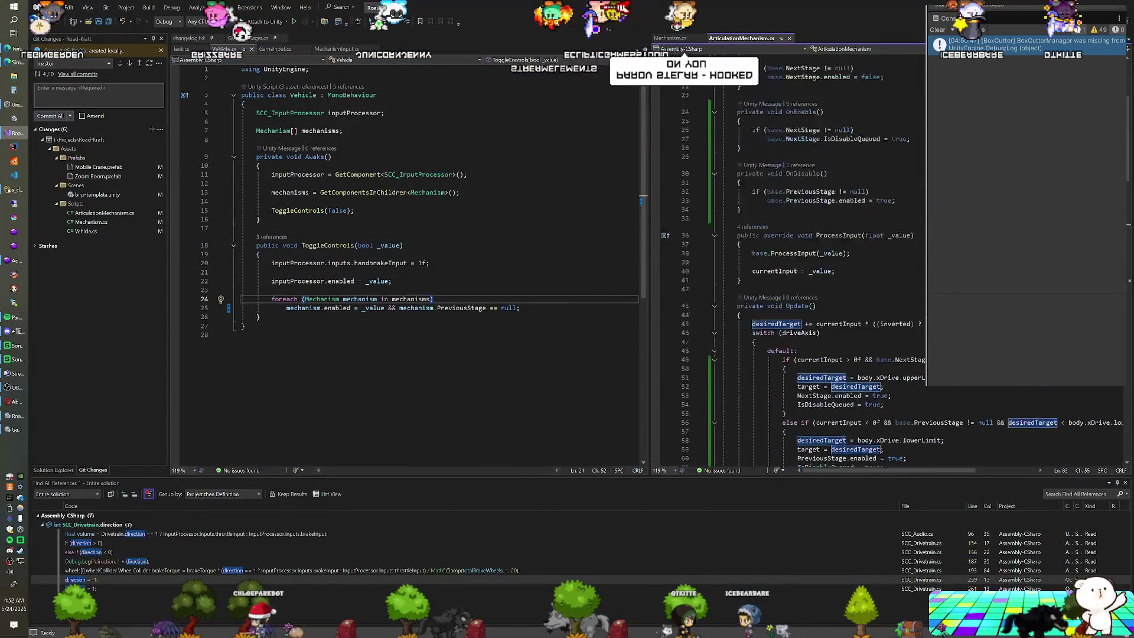
pyautogui.scroll(3, 827, 266)
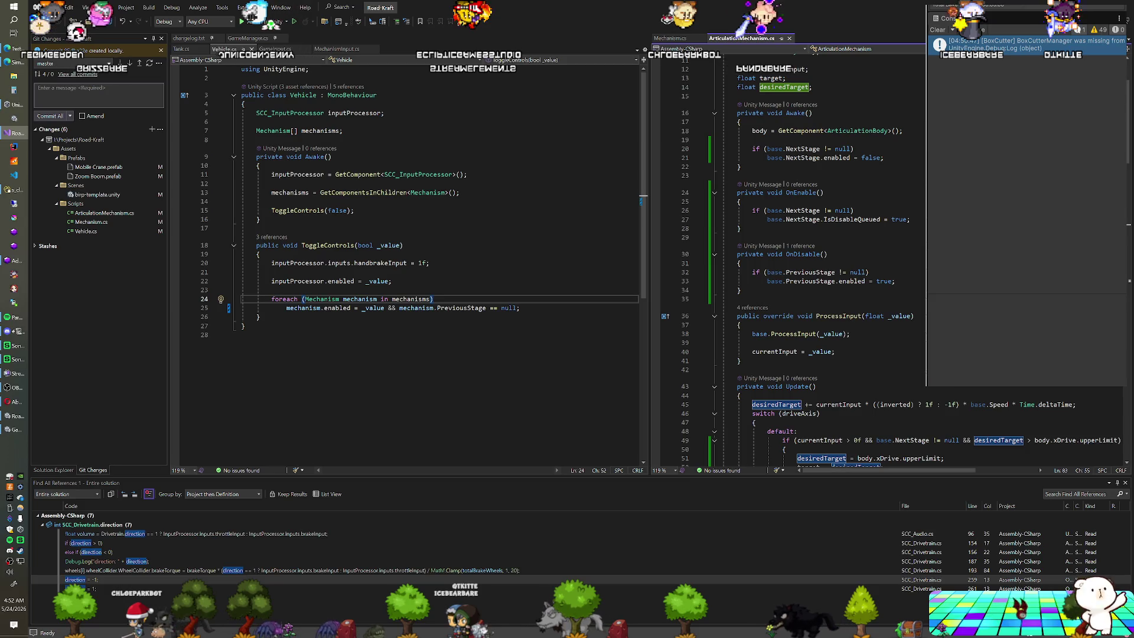
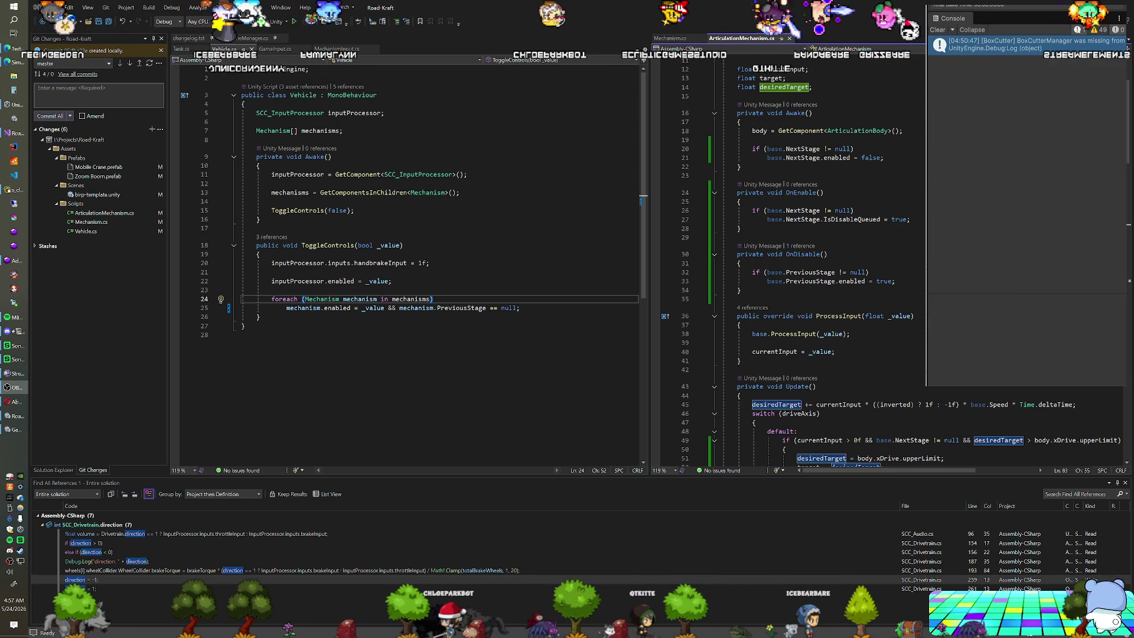
# Step: Re-read the mechanisms lookup in Vehicle's Awake, then return to the Unity editor
pyautogui.click(459, 193)
pyautogui.scroll(4, 827, 260)
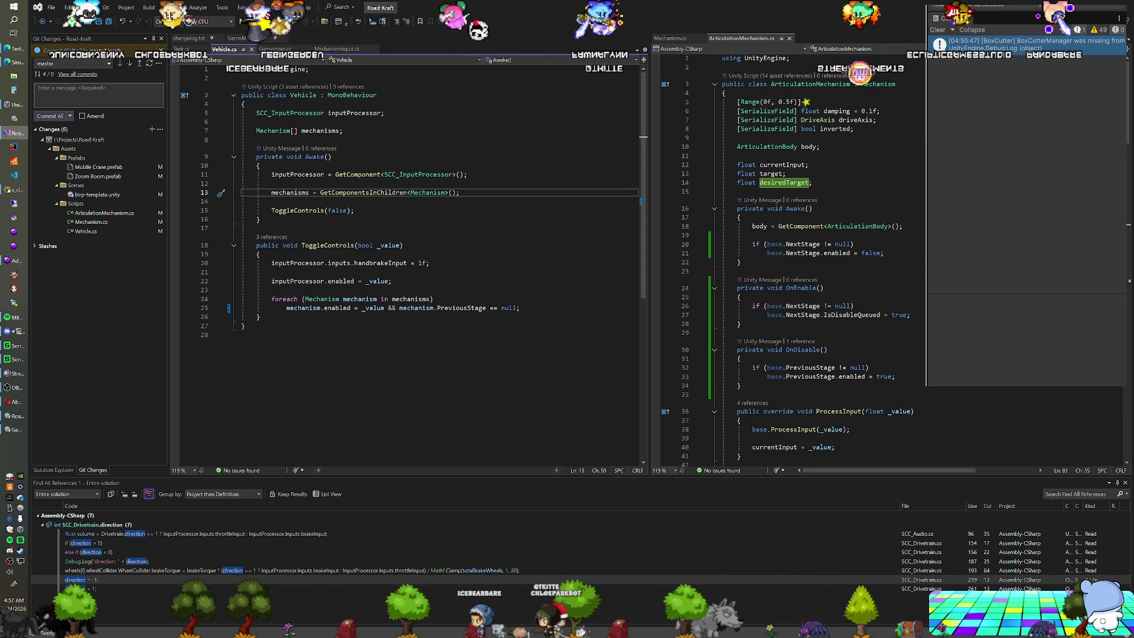
pyautogui.scroll(-4, 827, 266)
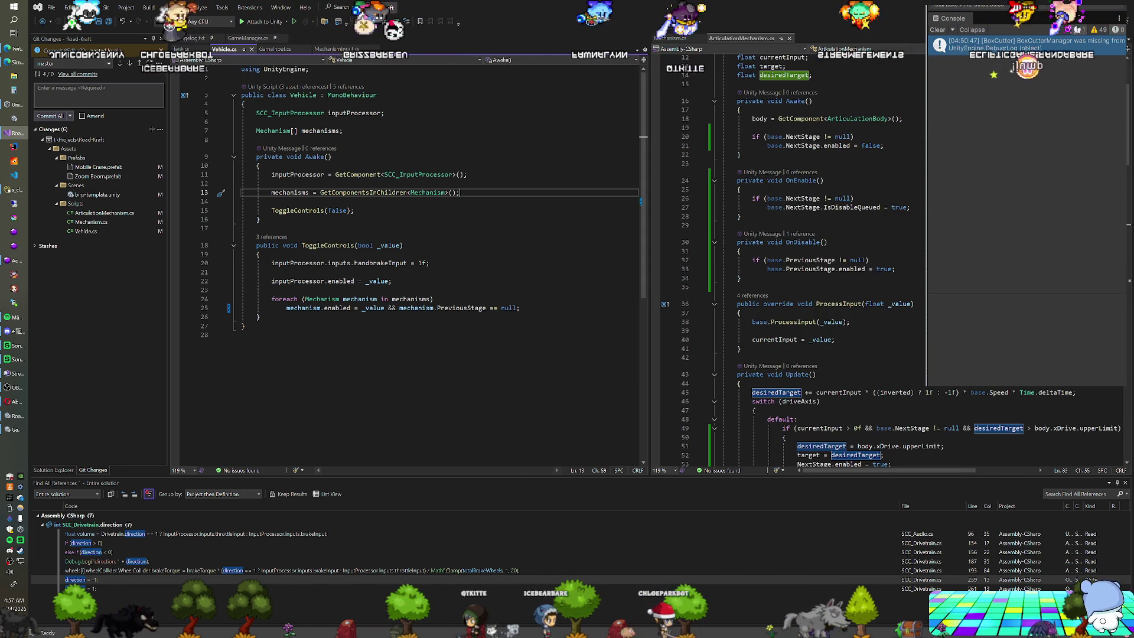
pyautogui.hotkey('alt', 'Tab')
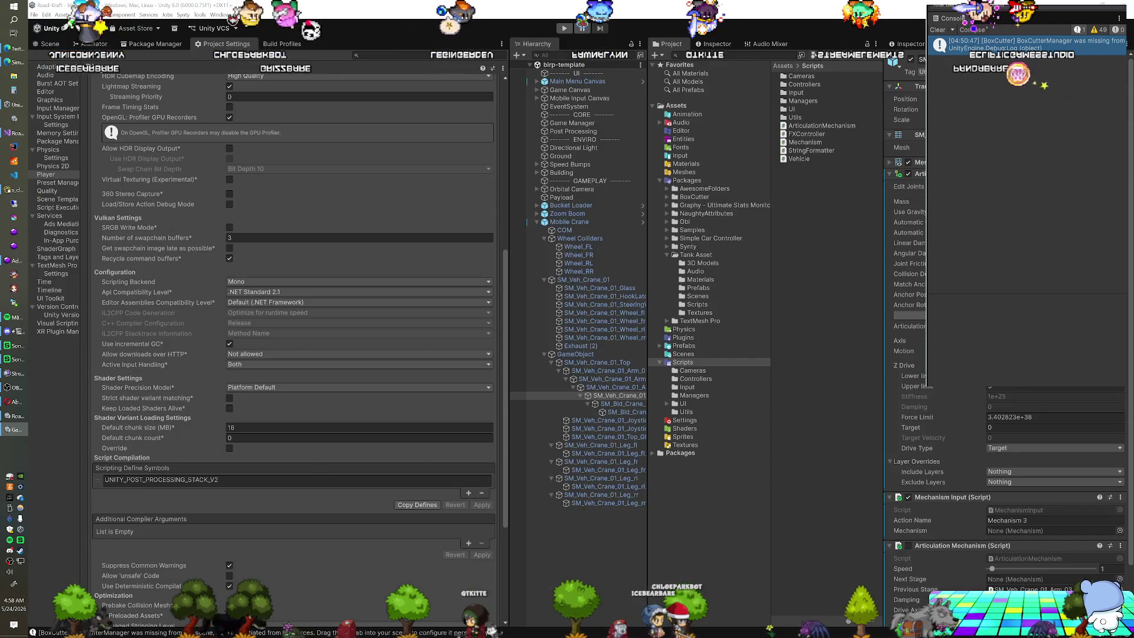
# Step: Enter play mode with Ctrl+P and watch the vehicle drive with its boom raised
pyautogui.hotkey('ctrl', 'p')
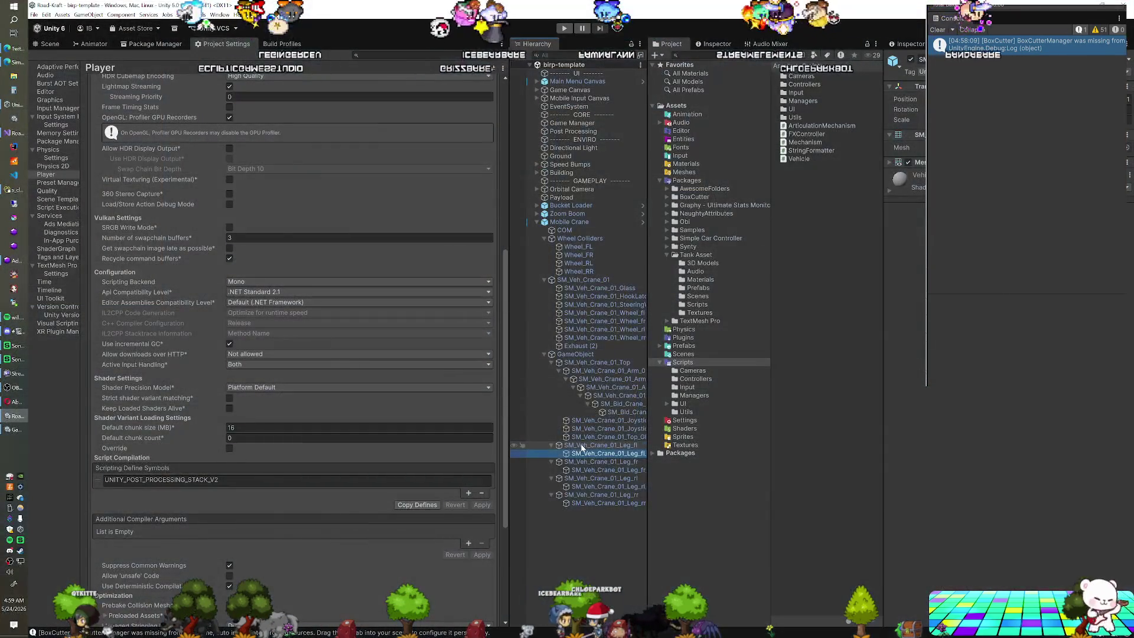
# Step: Inspect the Mobile Crane, select SM_Veh_Crane_01_Leg_fl in the Hierarchy, and switch to the Scene view
pyautogui.click(582, 446)
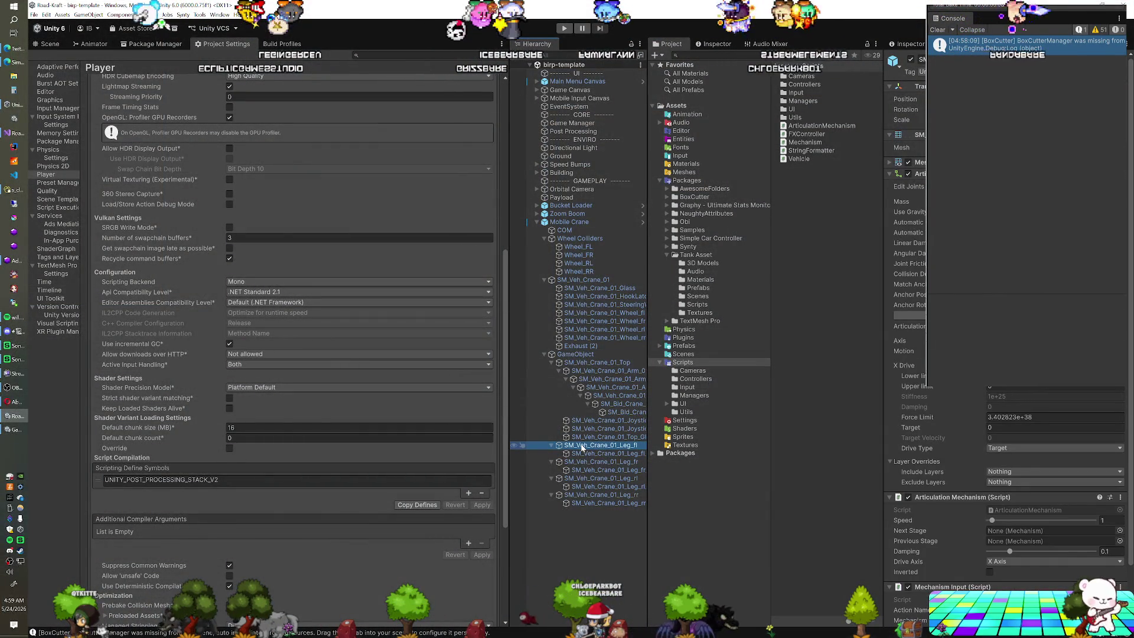
pyautogui.click(583, 454)
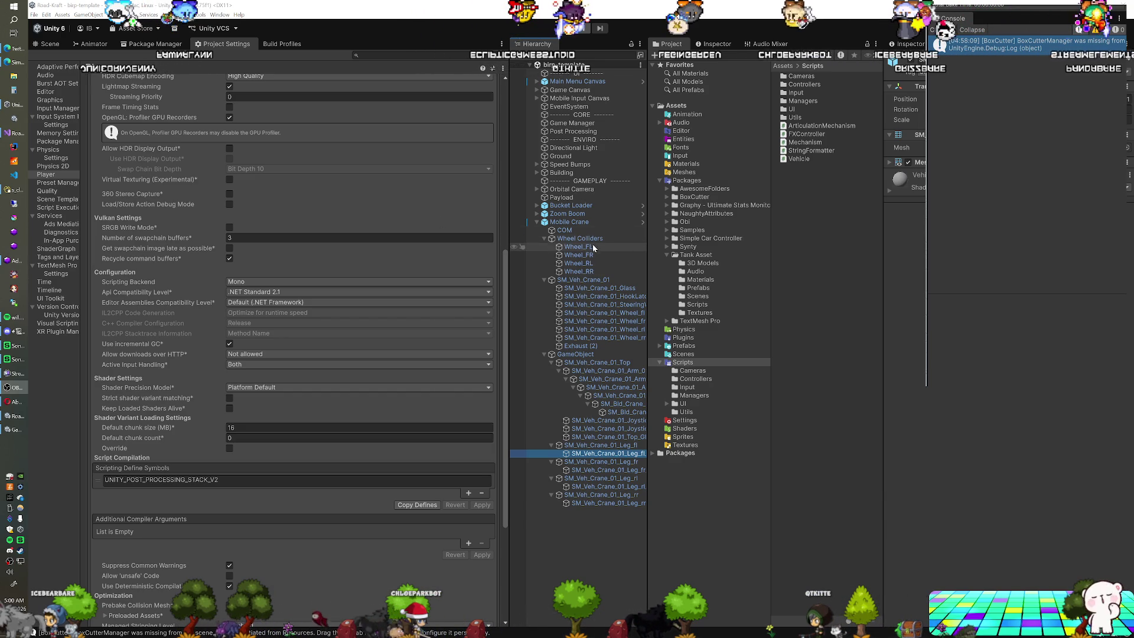
pyautogui.click(576, 223)
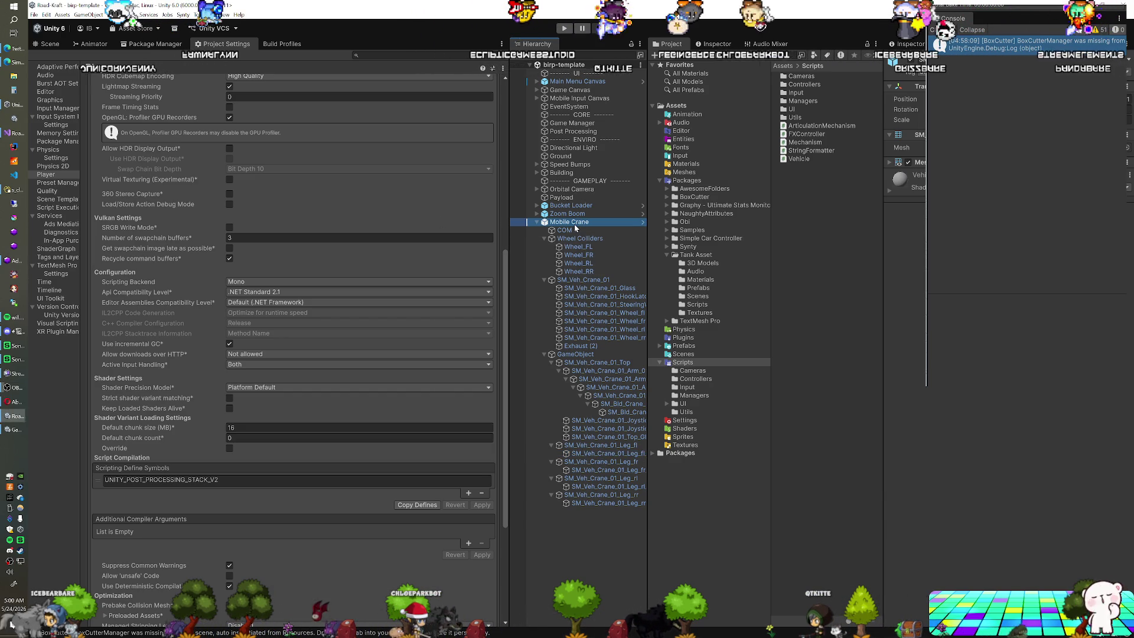
pyautogui.click(589, 447)
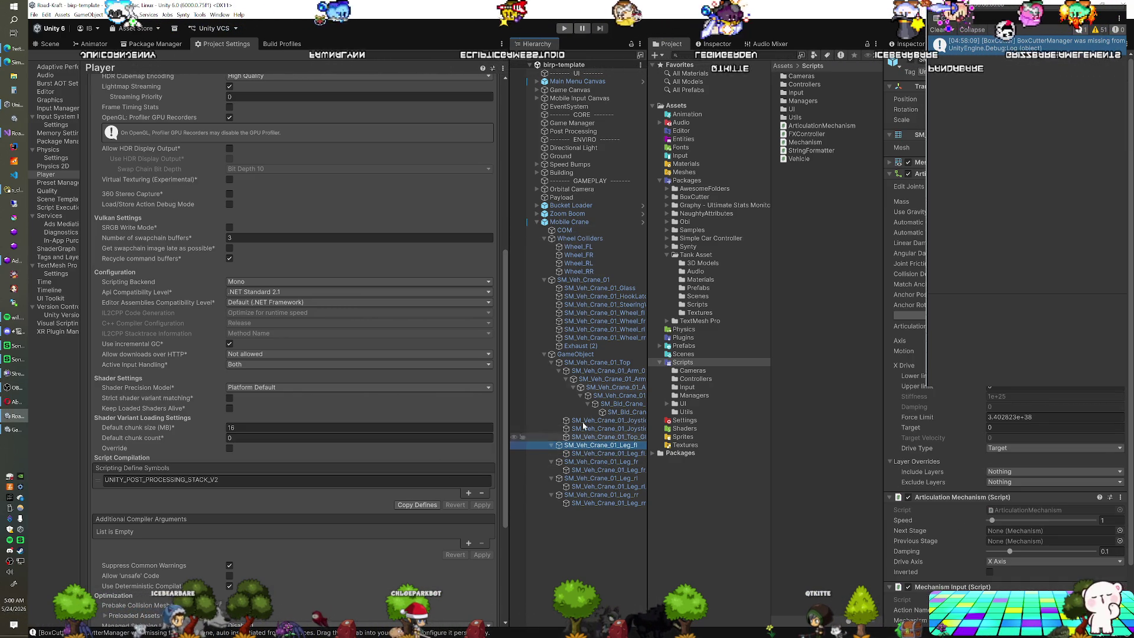
pyautogui.click(51, 44)
# Step: Frame the front-left leg, hide gizmos, and add an Articulation Body to the Leg_fl child mesh
pyautogui.press('f')
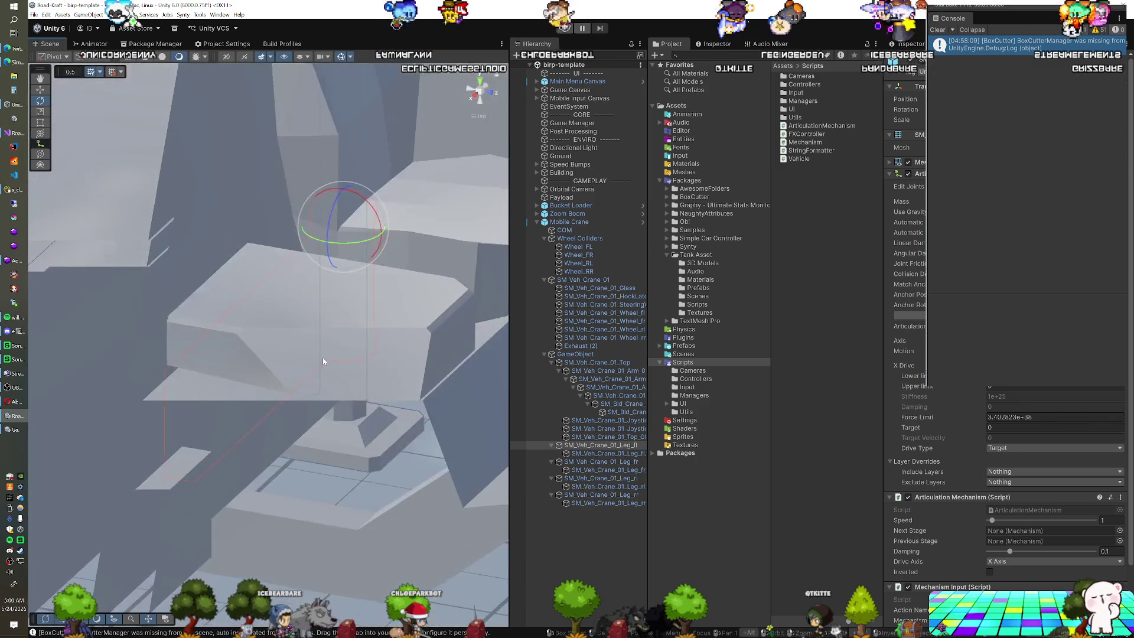
pyautogui.scroll(-6, 238, 305)
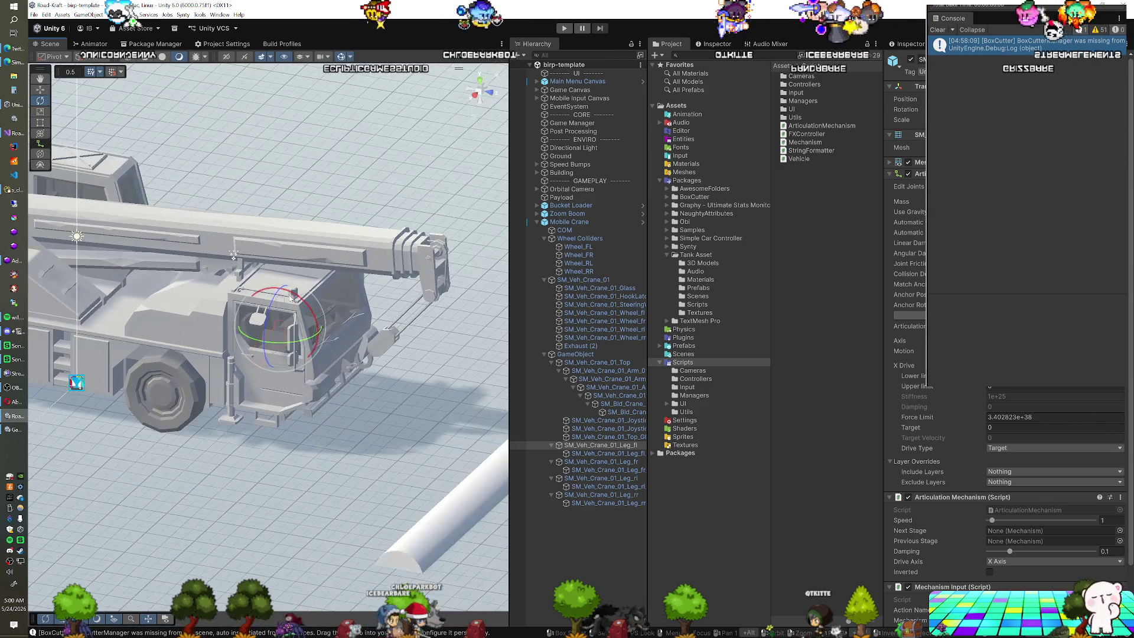
pyautogui.moveTo(331, 300)
pyautogui.mouseDown()
pyautogui.moveTo(304, 233)
pyautogui.moveTo(180, 283)
pyautogui.moveTo(145, 281)
pyautogui.mouseUp()
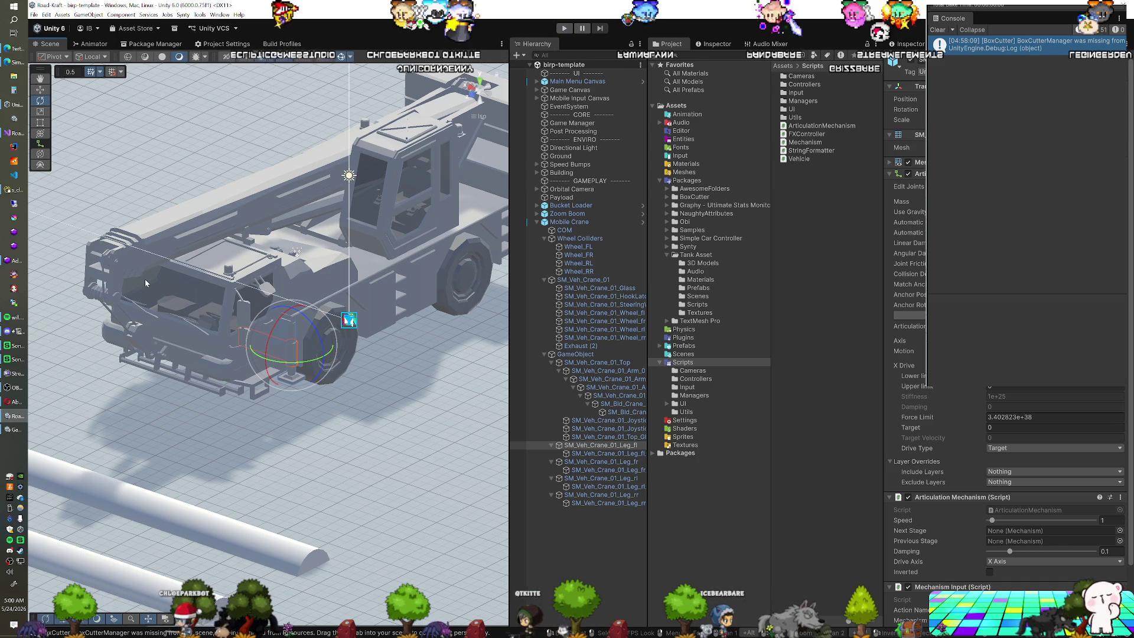
pyautogui.moveTo(147, 283)
pyautogui.mouseDown()
pyautogui.moveTo(241, 322)
pyautogui.moveTo(190, 305)
pyautogui.moveTo(282, 287)
pyautogui.moveTo(335, 308)
pyautogui.mouseUp()
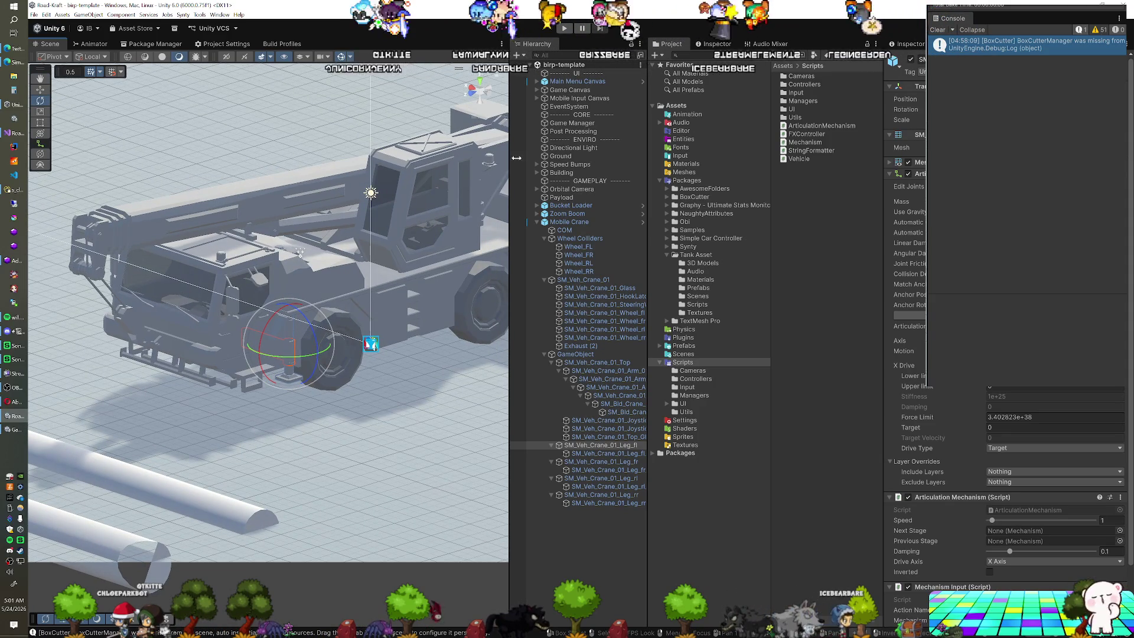
pyautogui.click(340, 57)
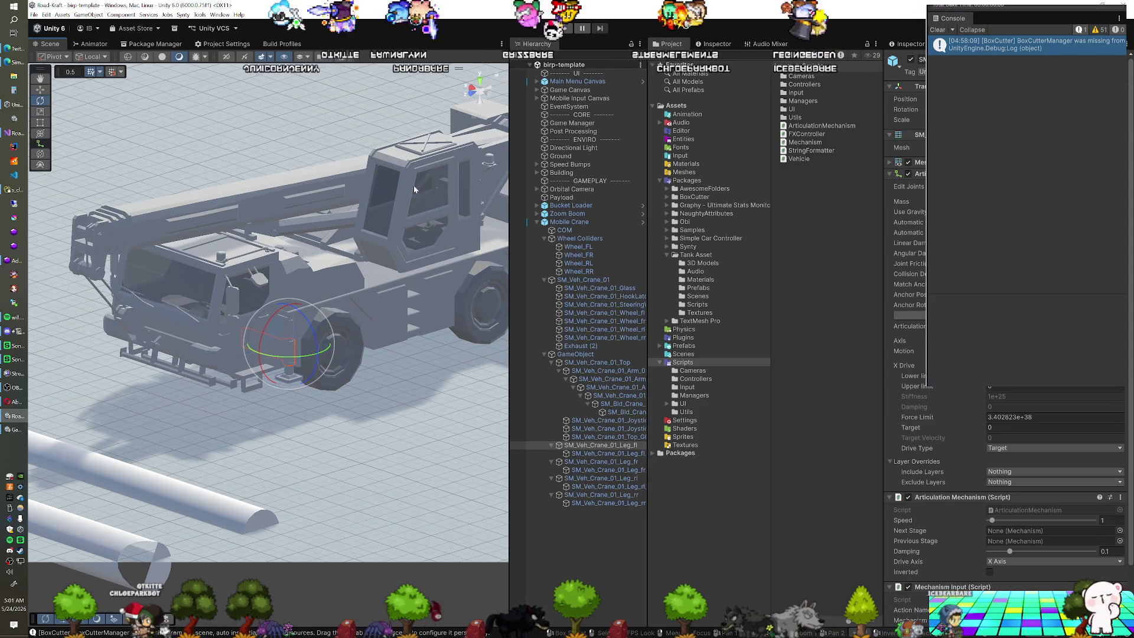
pyautogui.click(609, 454)
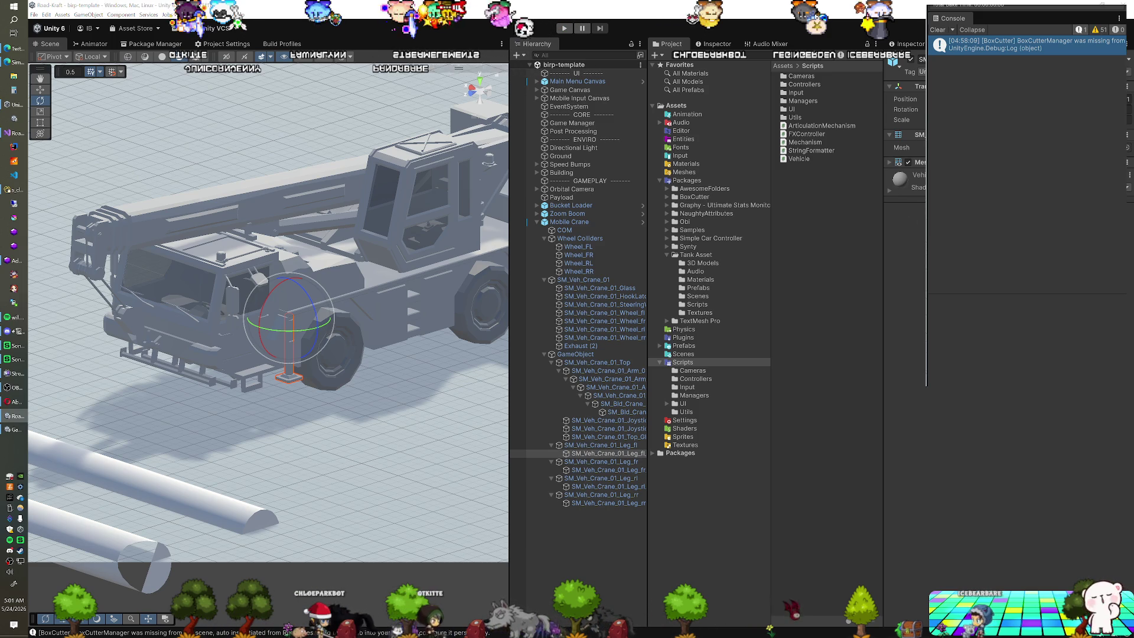
pyautogui.hotkey('ctrl', 'z')
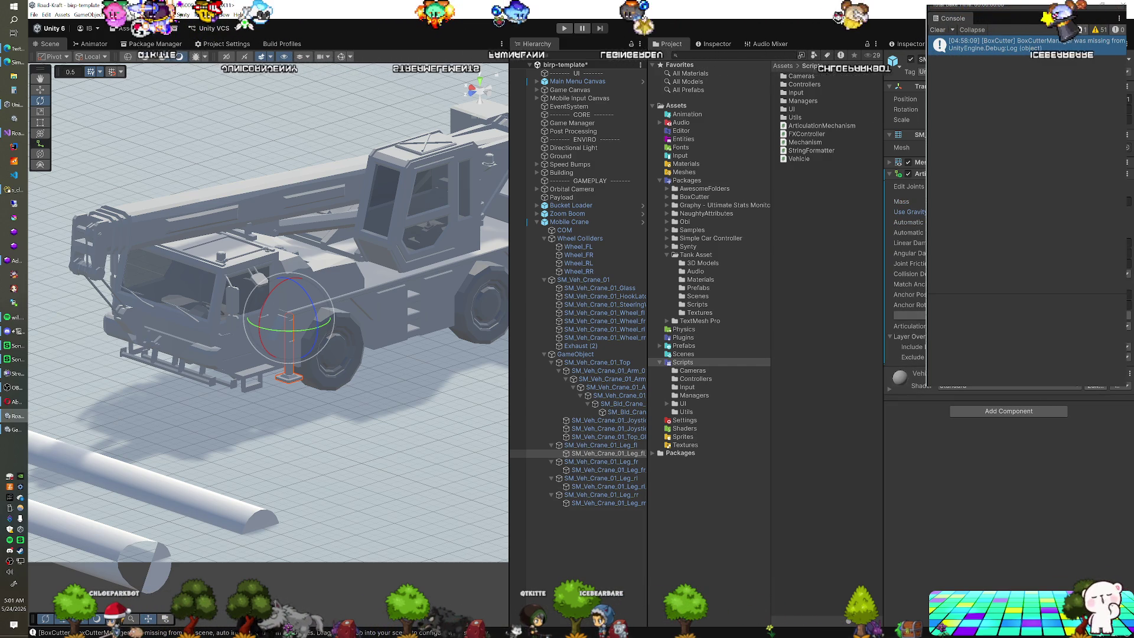
# Step: Set the leg joint to drive along Y with Target 0, then start play mode
pyautogui.click(910, 326)
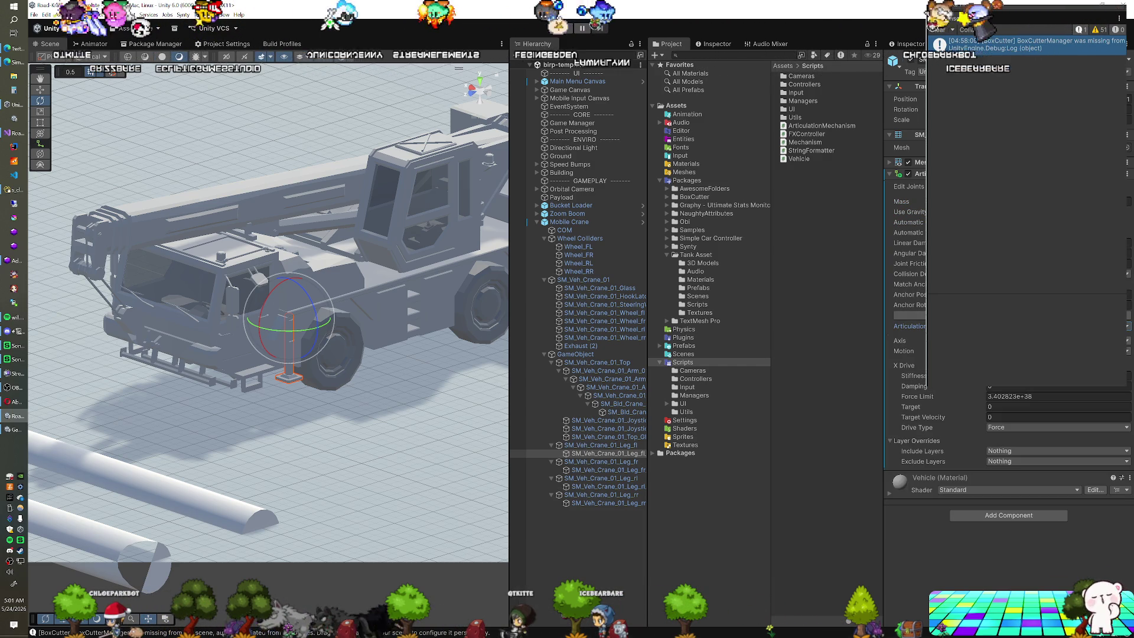
pyautogui.click(1057, 340)
pyautogui.click(1057, 351)
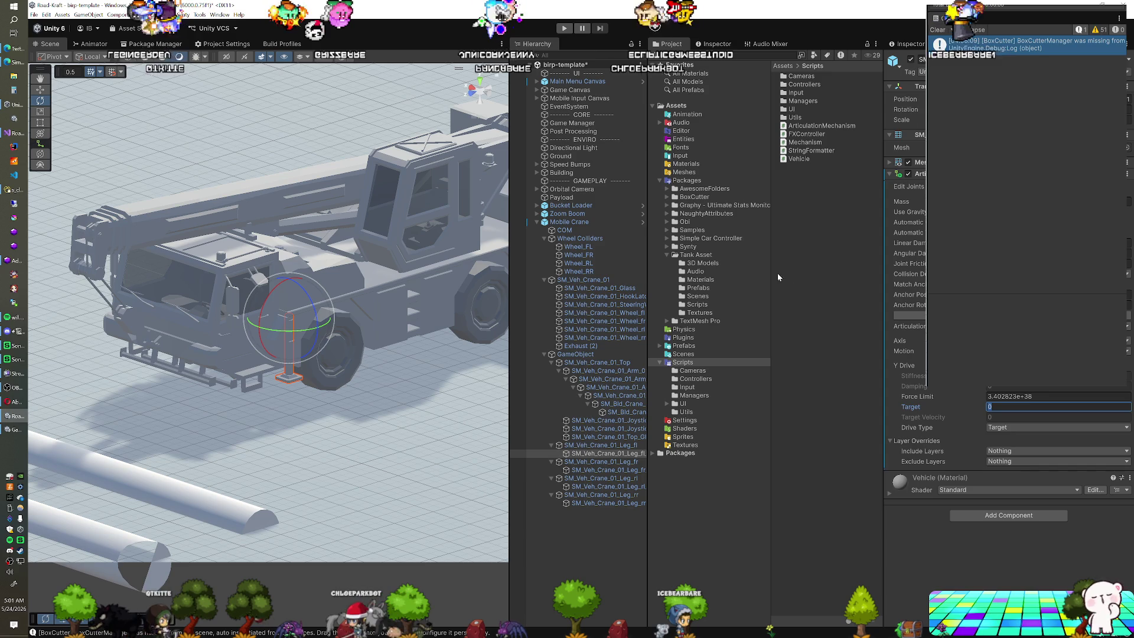
pyautogui.press('Return')
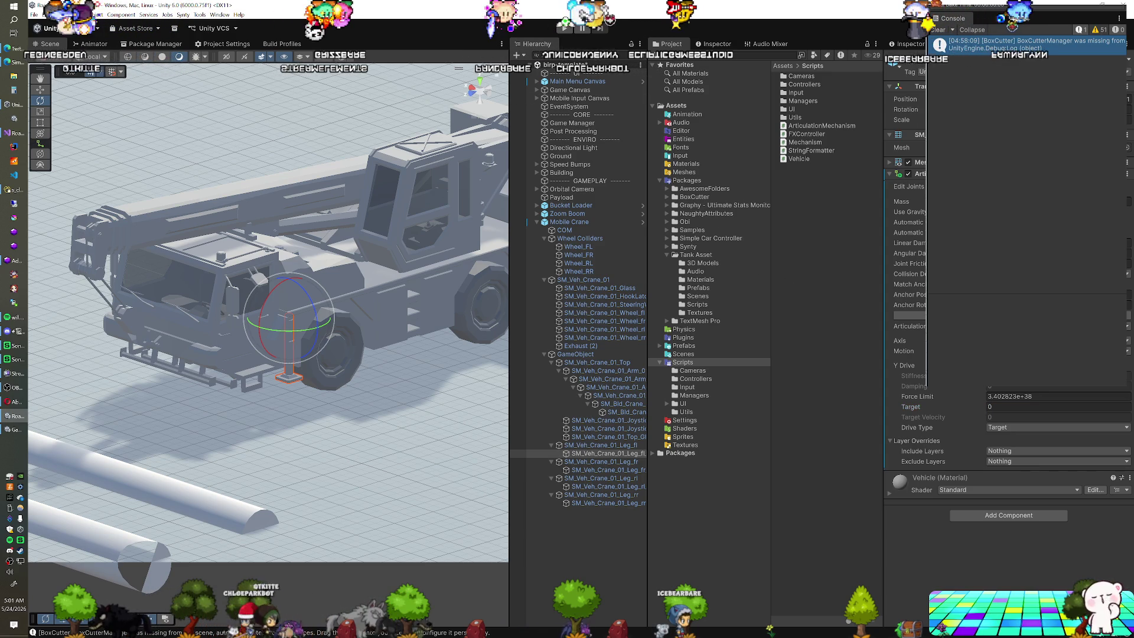
pyautogui.click(563, 28)
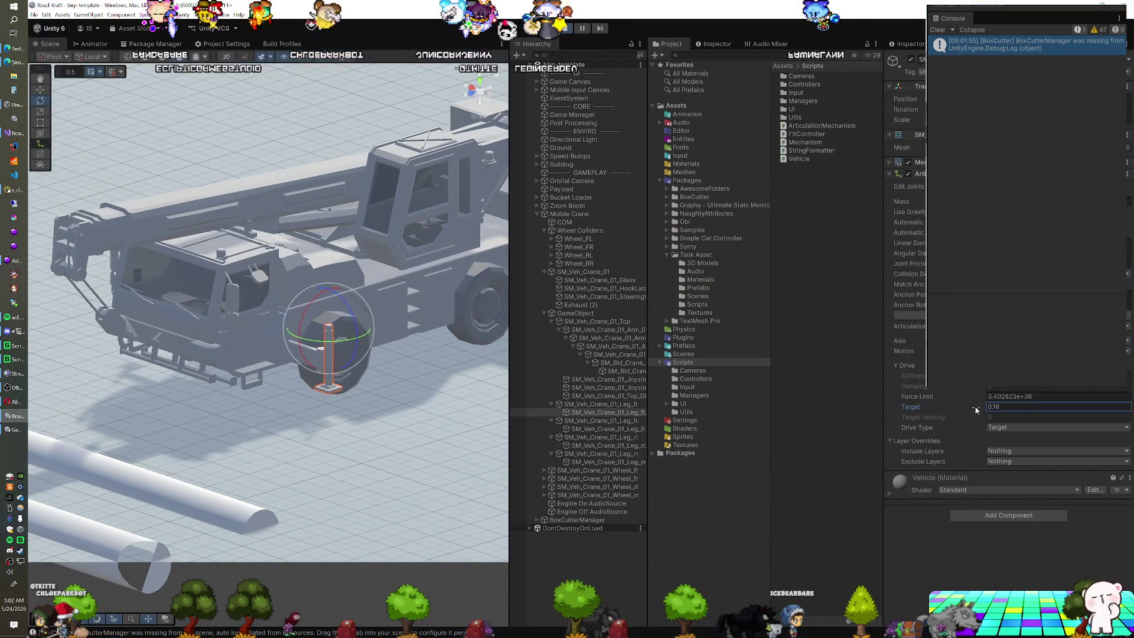
# Step: Try leg shaft Y drive targets of 0, 0.48 and 0.3 while orbiting close to the leg
pyautogui.press('BackSpace')
pyautogui.press('BackSpace')
pyautogui.press('BackSpace')
pyautogui.press('Return')
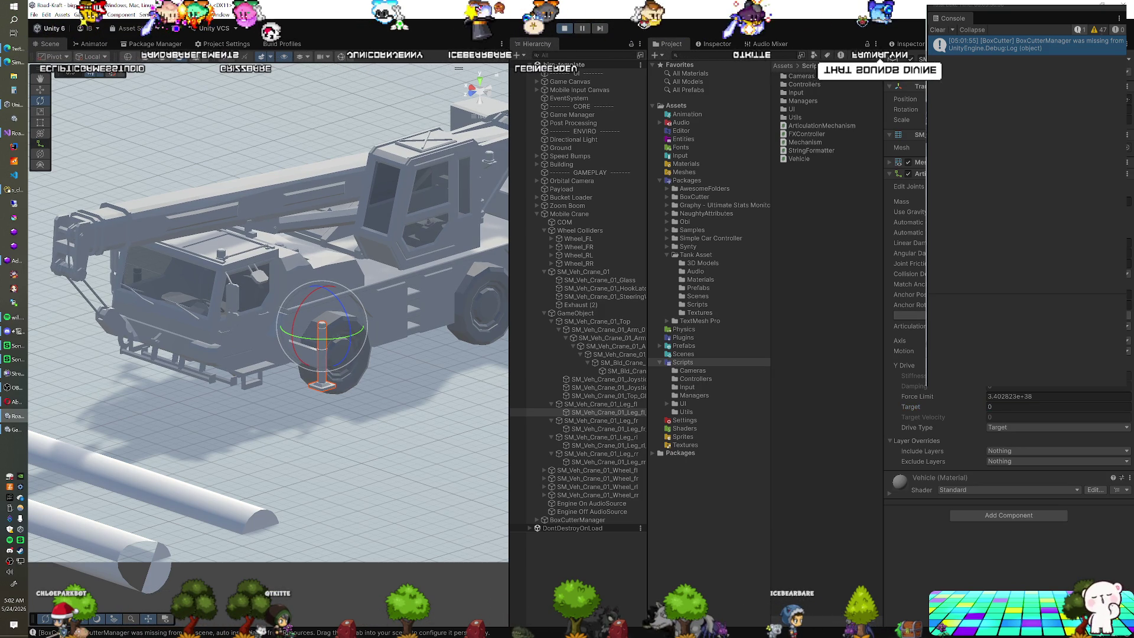
pyautogui.moveTo(965, 407); pyautogui.dragTo(975, 407)
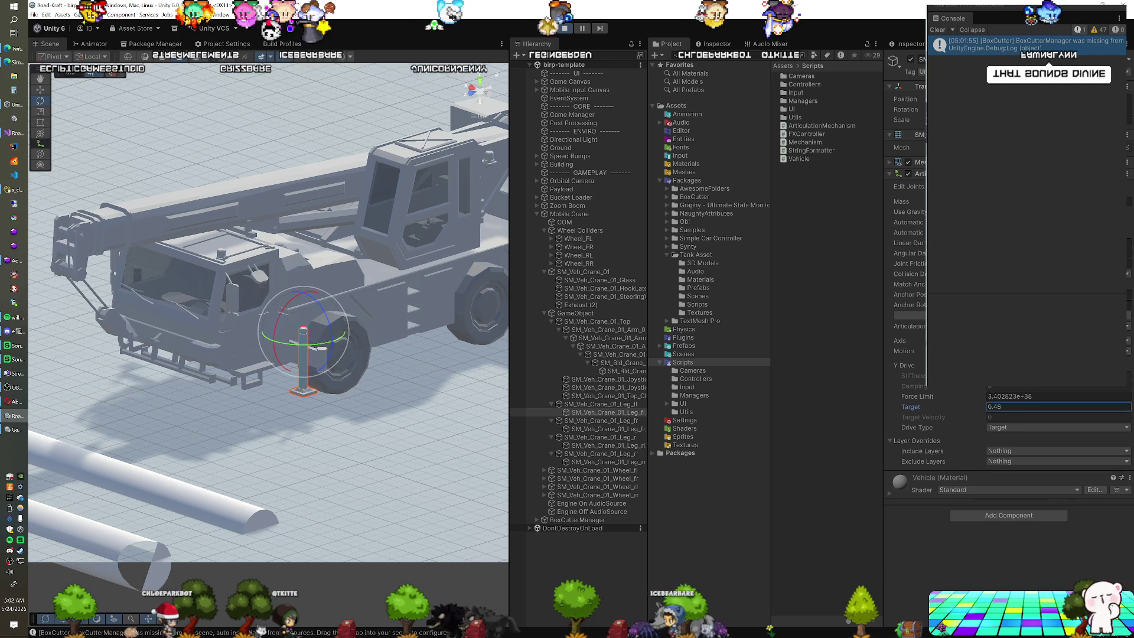
pyautogui.hotkey('ctrl', 'z')
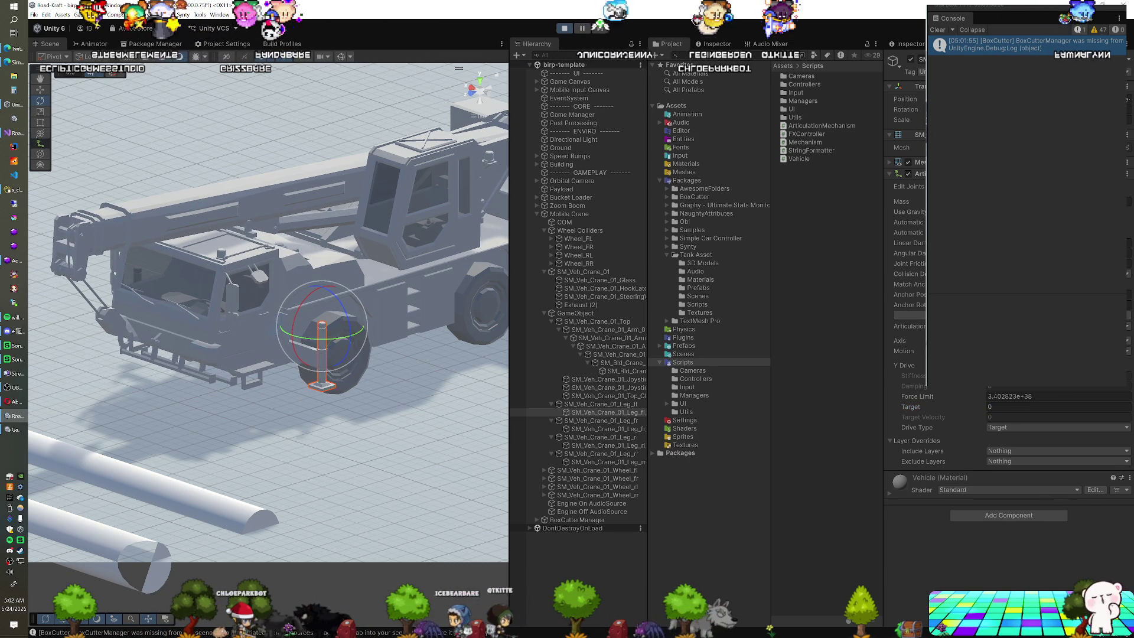
pyautogui.moveTo(971, 408); pyautogui.dragTo(965, 406)
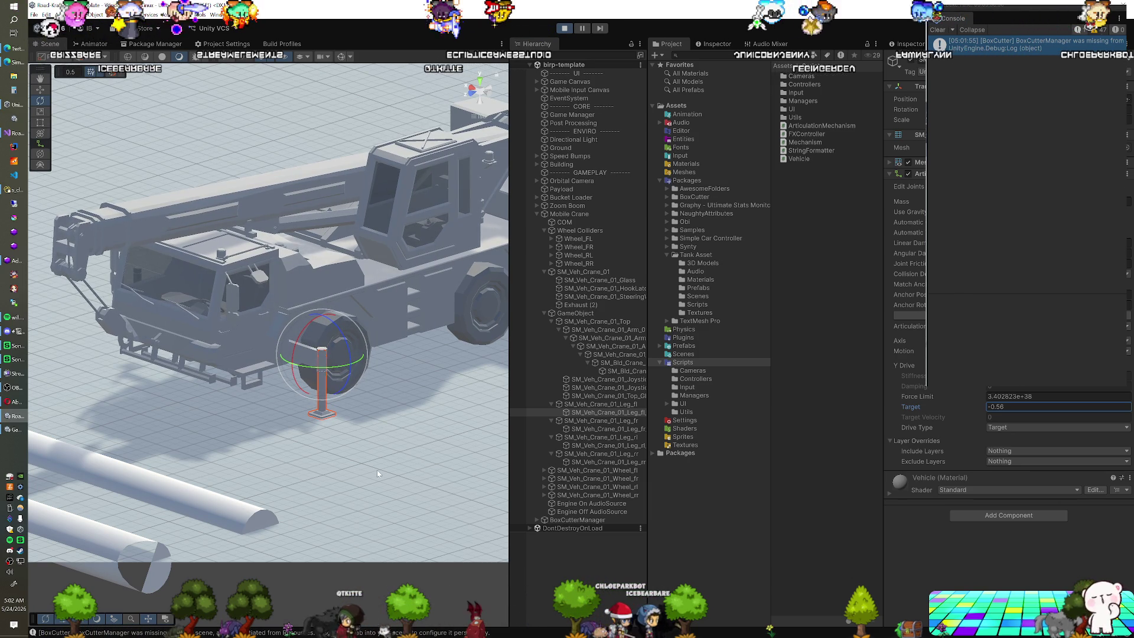
pyautogui.moveTo(389, 471); pyautogui.dragTo(216, 417)
pyautogui.moveTo(281, 390)
pyautogui.mouseDown()
pyautogui.moveTo(277, 368)
pyautogui.moveTo(167, 346)
pyautogui.moveTo(288, 363)
pyautogui.mouseUp()
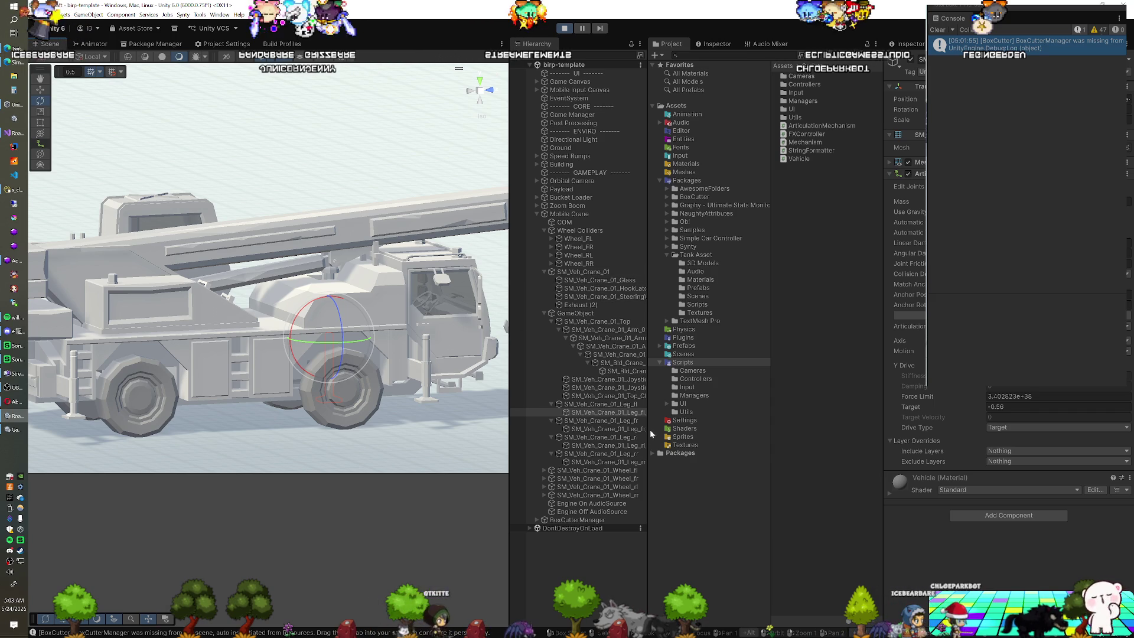
# Step: Select the four wheel colliders Wheel_FL through Wheel_RR and re-angle the view on the crane's side
pyautogui.click(577, 239)
pyautogui.keyDown('shift'); pyautogui.click(578, 263); pyautogui.keyUp('shift')
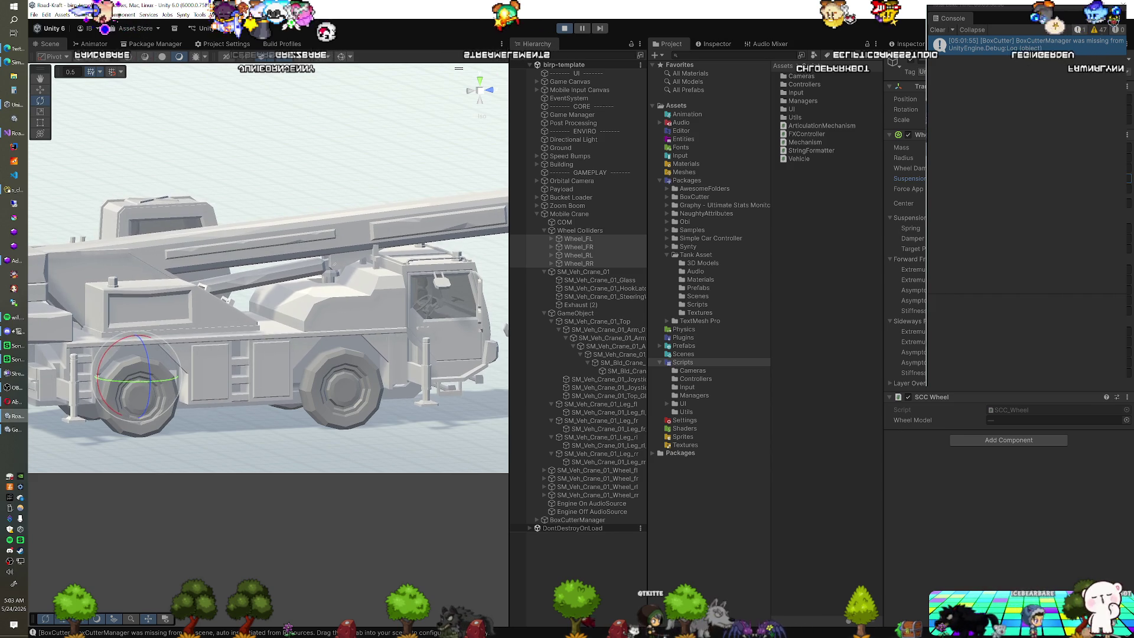
pyautogui.moveTo(330, 348)
pyautogui.mouseDown()
pyautogui.moveTo(368, 370)
pyautogui.moveTo(274, 337)
pyautogui.moveTo(284, 344)
pyautogui.moveTo(277, 396)
pyautogui.moveTo(303, 392)
pyautogui.moveTo(272, 406)
pyautogui.moveTo(287, 415)
pyautogui.moveTo(223, 378)
pyautogui.moveTo(218, 387)
pyautogui.mouseUp()
# Step: Reset the front-left leg's Y drive target to 0, then raise it to 0.15
pyautogui.click(229, 391)
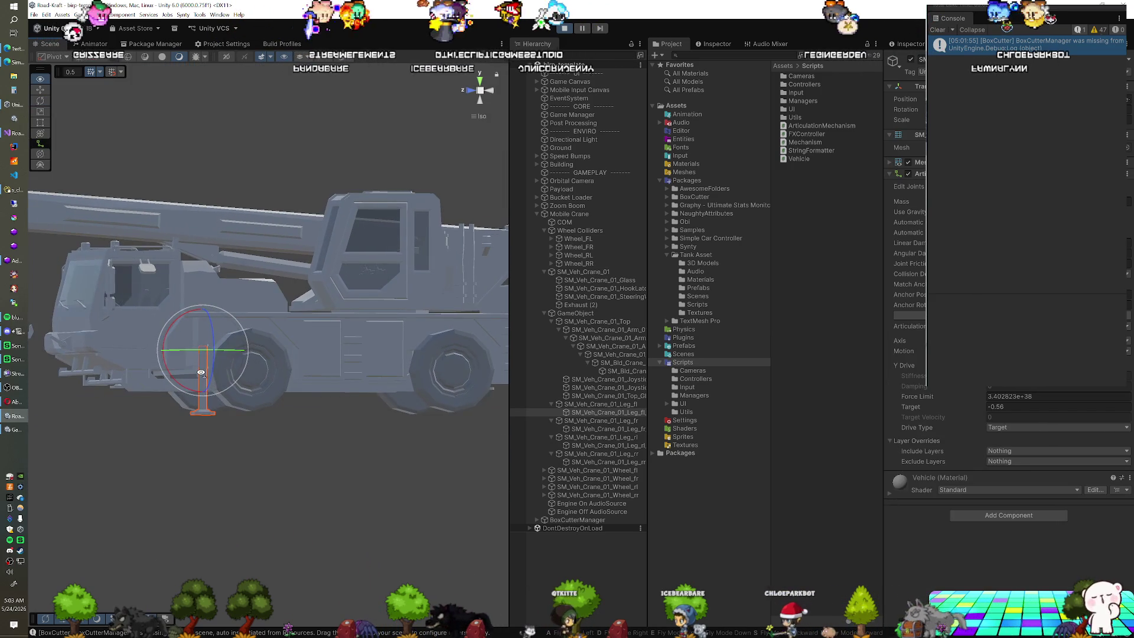
pyautogui.click(951, 407)
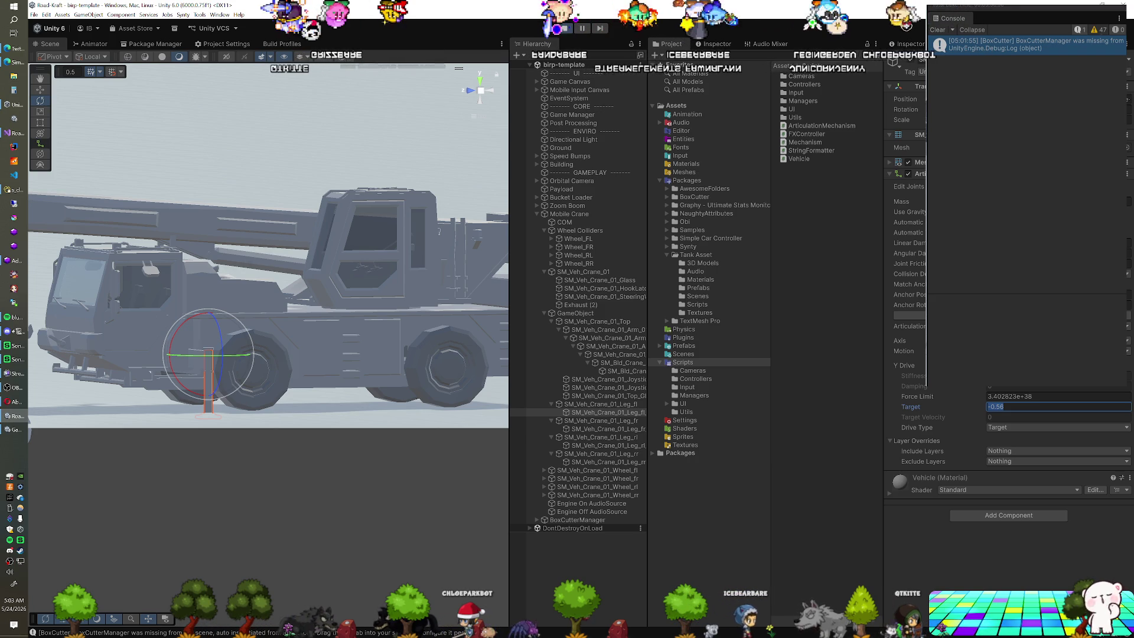
pyautogui.write('0')
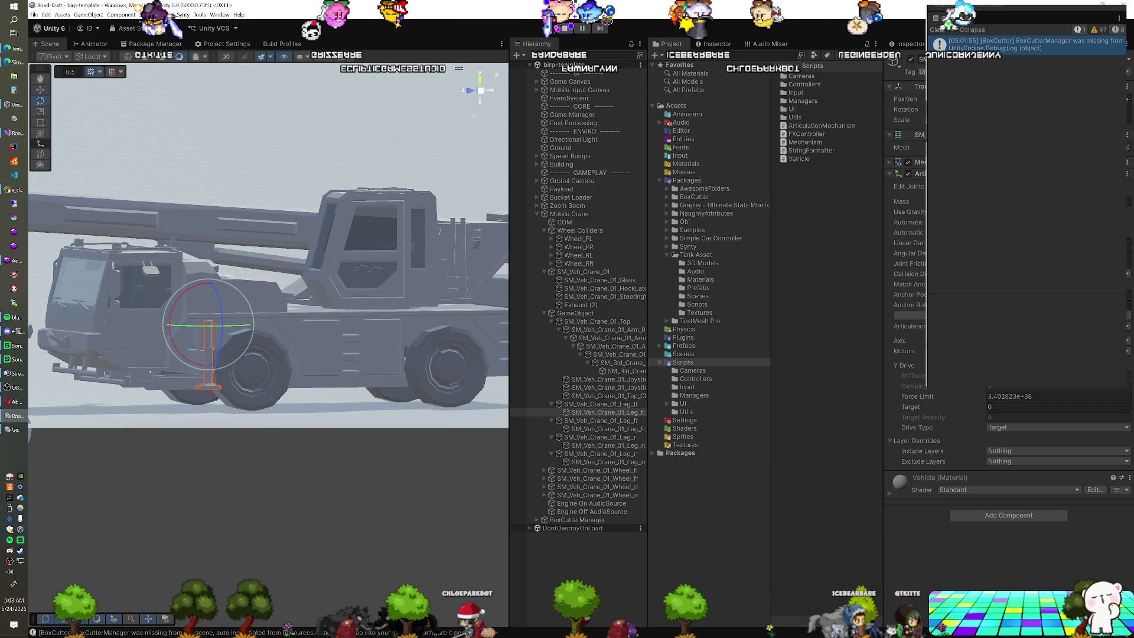
pyautogui.moveTo(960, 406); pyautogui.dragTo(967, 406)
pyautogui.press('Return')
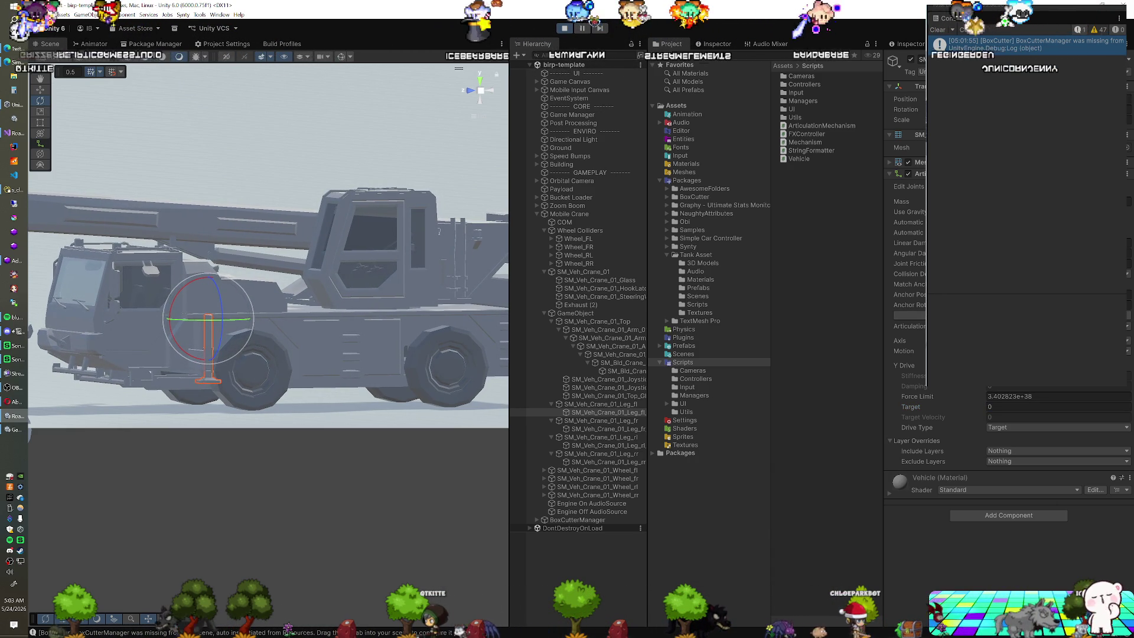
# Step: Lower the leg shaft's drive target to -0.74, then -0.75, and orbit around the leg
pyautogui.click(998, 407)
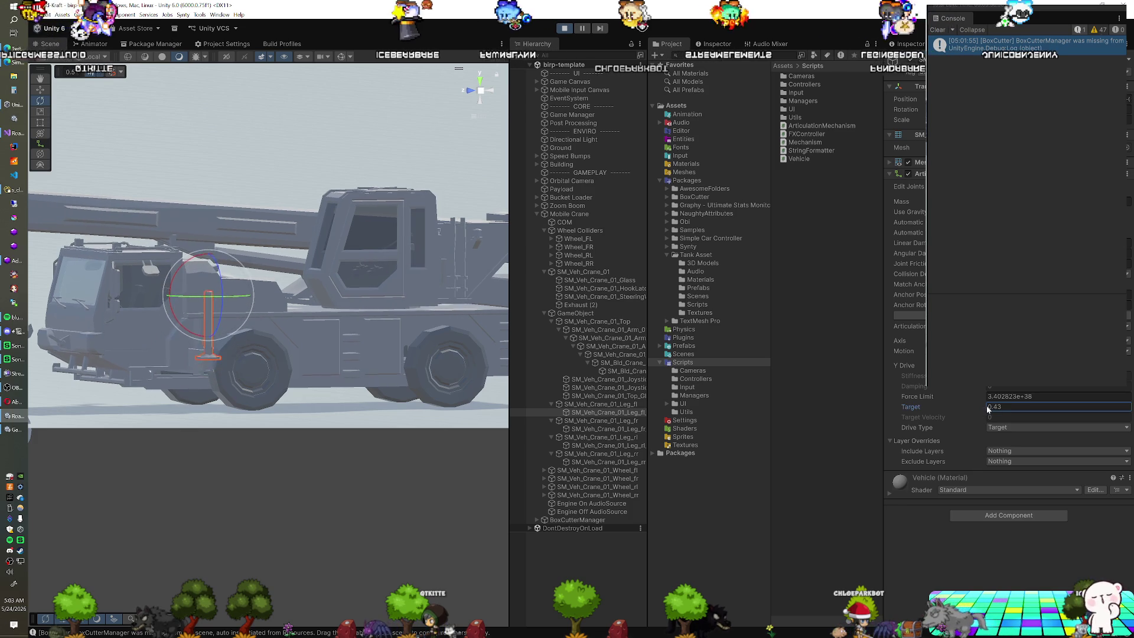
pyautogui.write('-0.74')
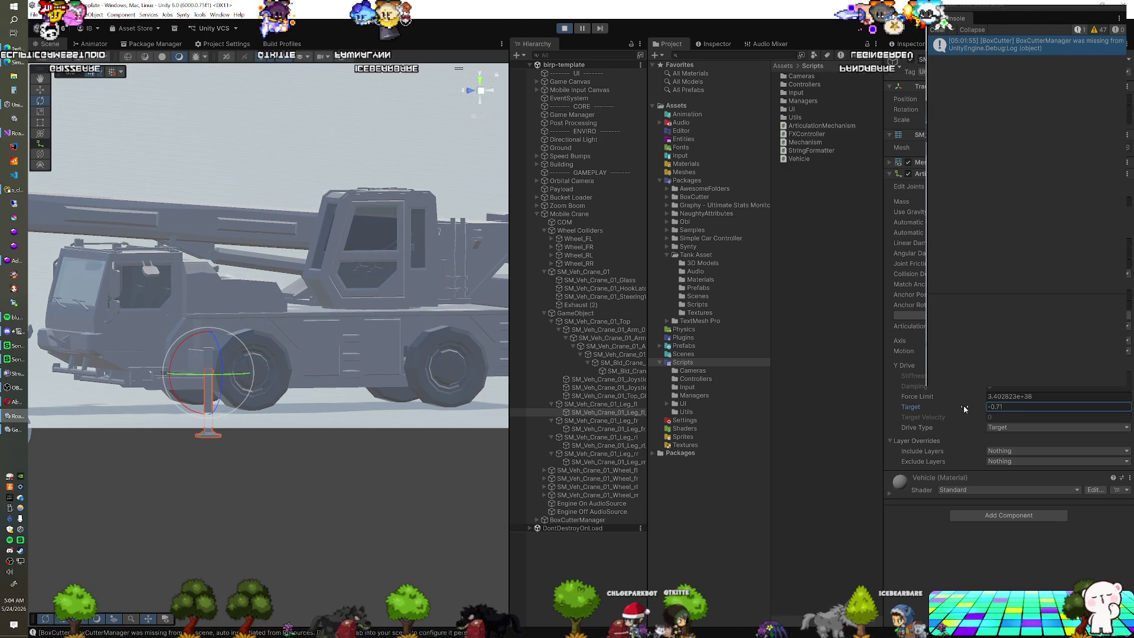
pyautogui.moveTo(963, 405); pyautogui.dragTo(962, 405)
pyautogui.scroll(5, 303, 467)
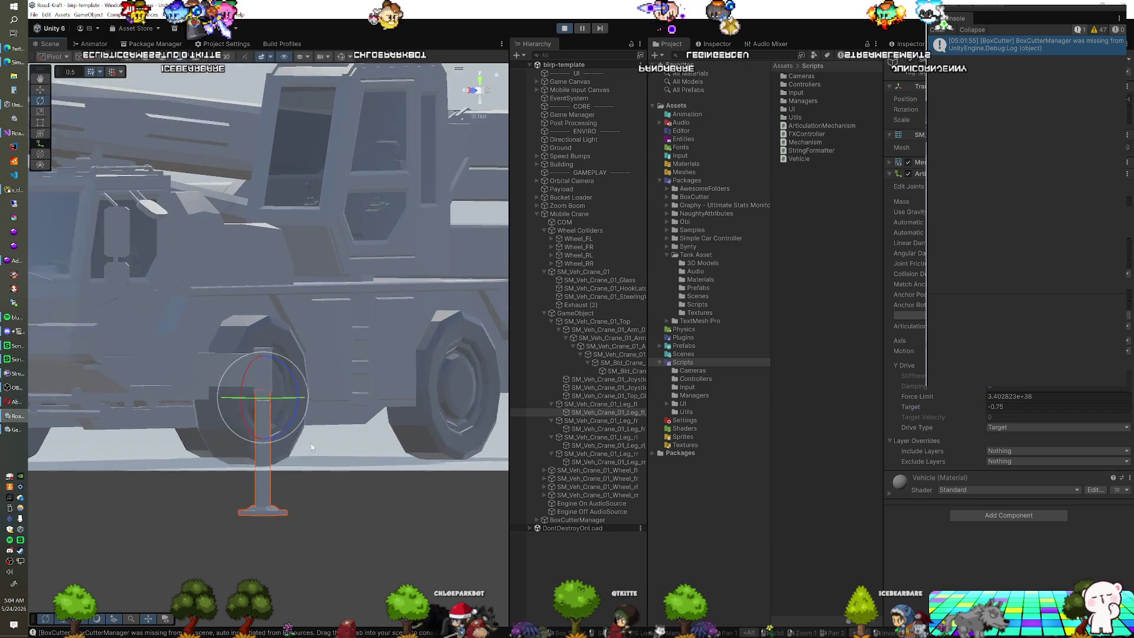
pyautogui.moveTo(310, 447)
pyautogui.mouseDown()
pyautogui.moveTo(352, 479)
pyautogui.moveTo(303, 482)
pyautogui.mouseUp()
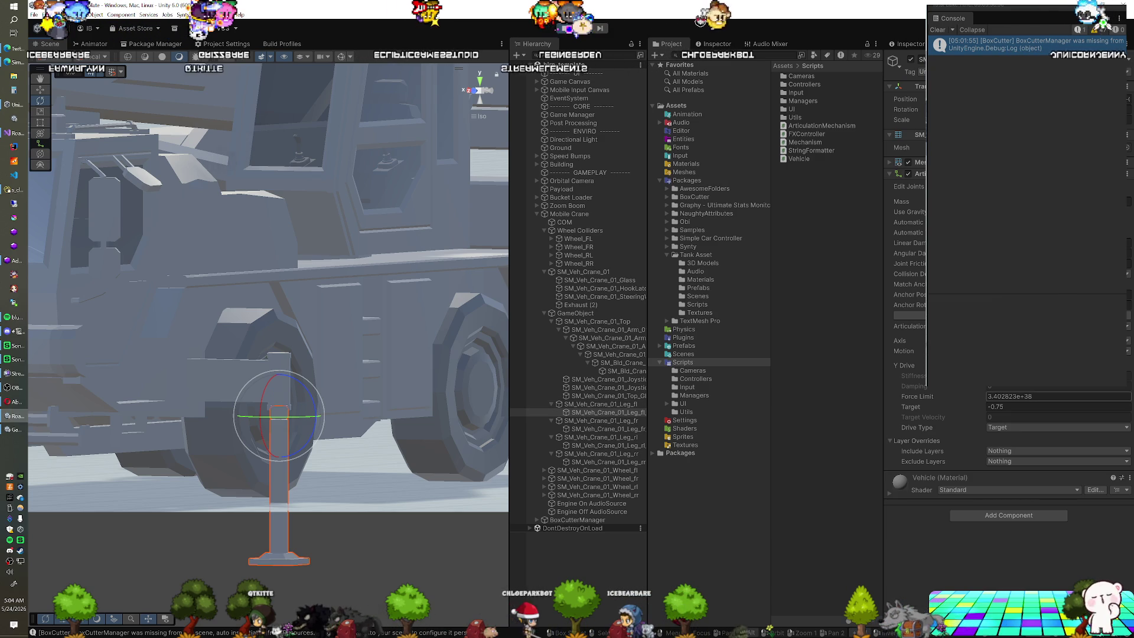
# Step: Raise the shaft drive target to -0.65 and stop play mode
pyautogui.click(982, 408)
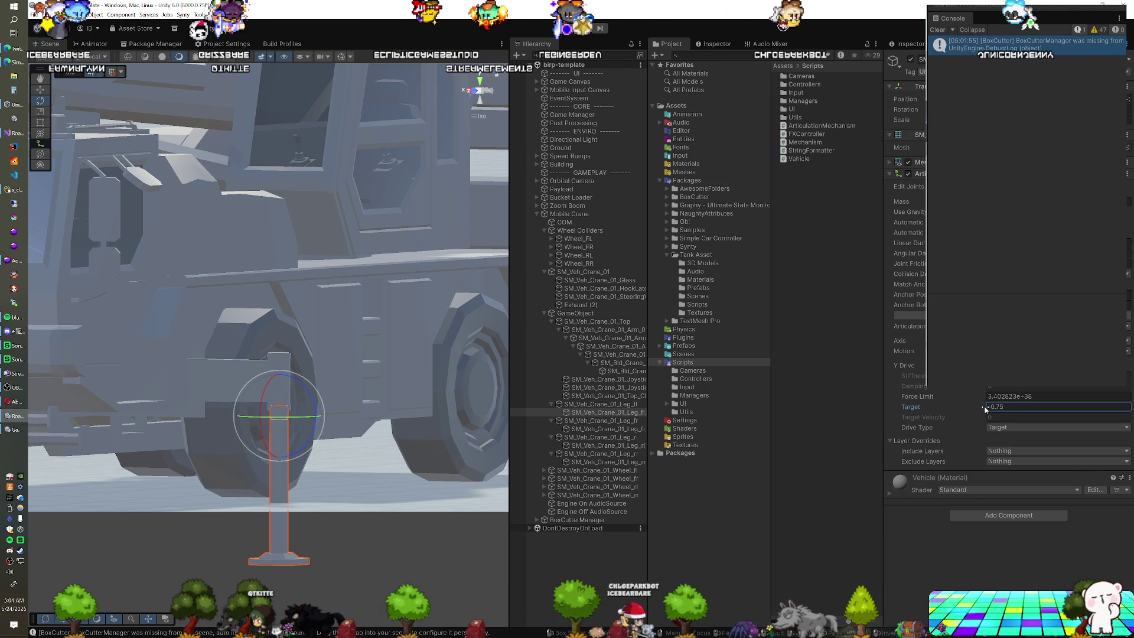
pyautogui.moveTo(985, 409); pyautogui.dragTo(988, 408)
pyautogui.click(990, 407)
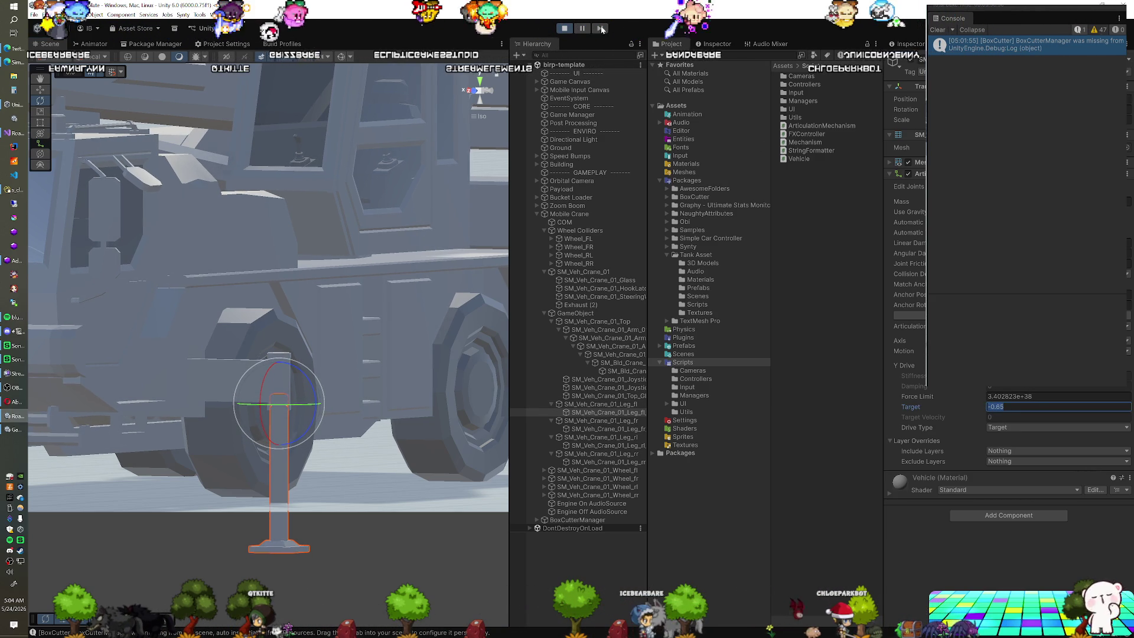
pyautogui.click(564, 29)
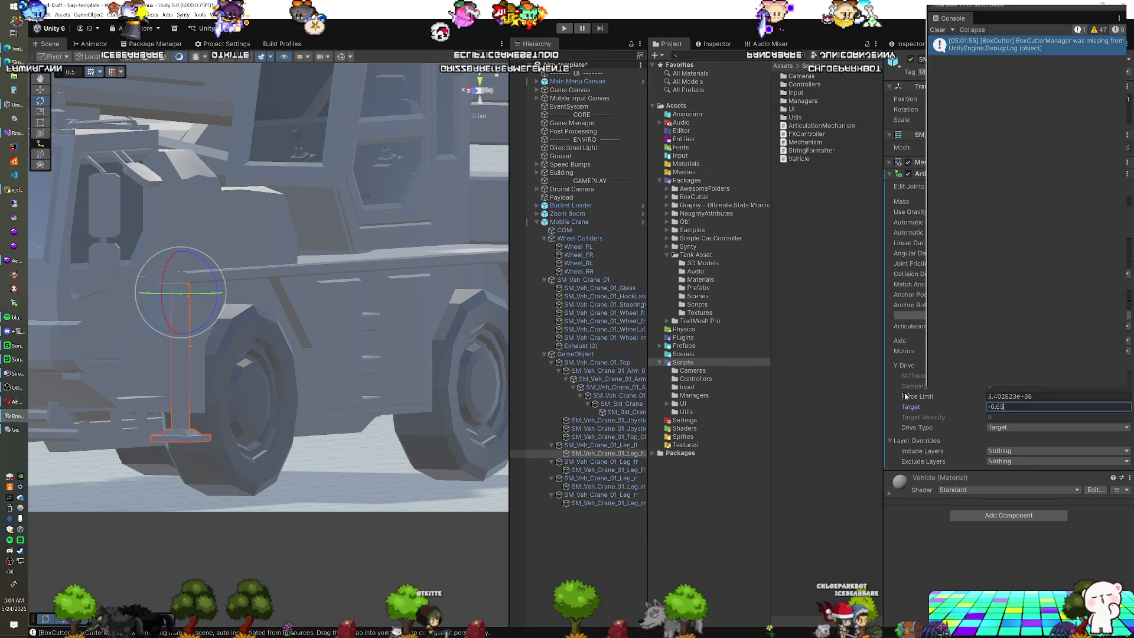
# Step: Inspect Leg_fl, the boom arm and Leg_fr, ending with the front-left leg's shaft selected
pyautogui.click(628, 447)
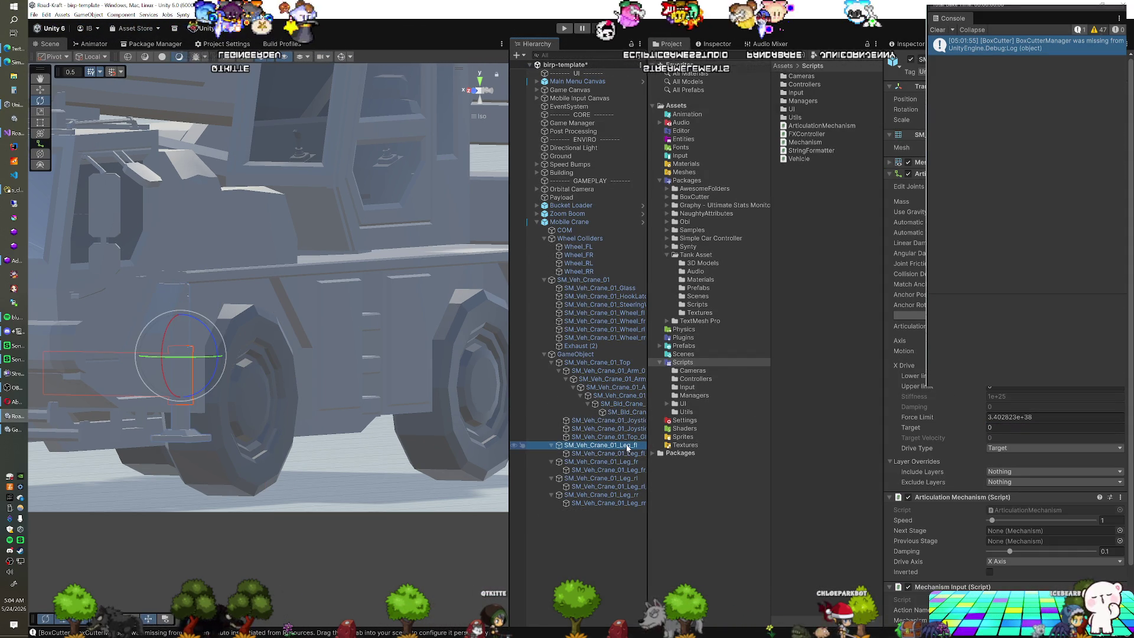
pyautogui.click(617, 388)
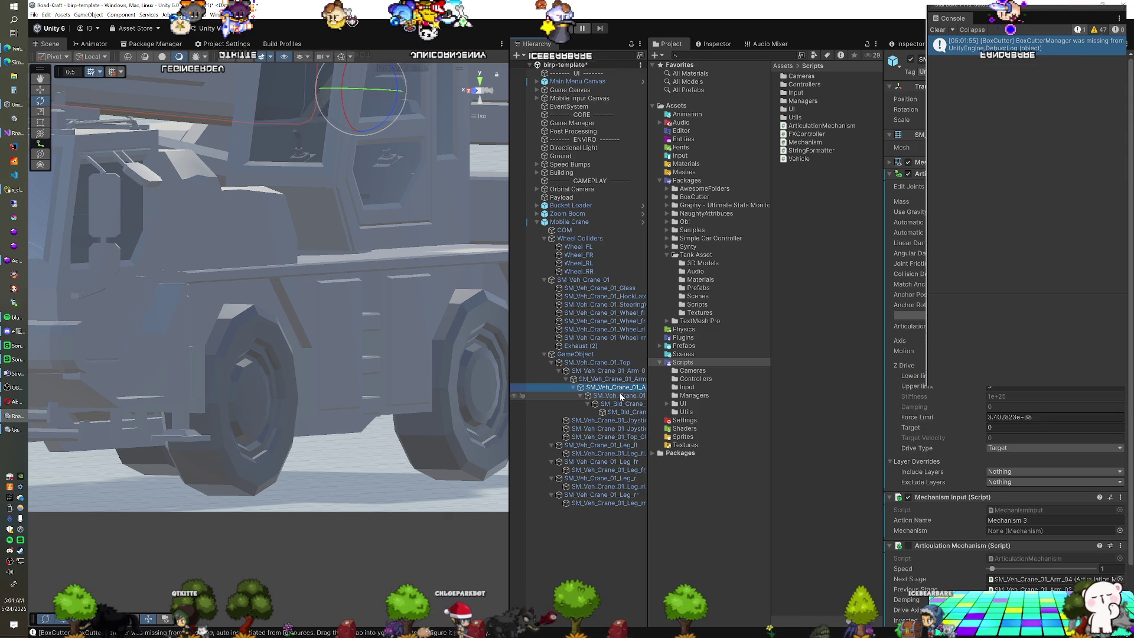
pyautogui.click(604, 470)
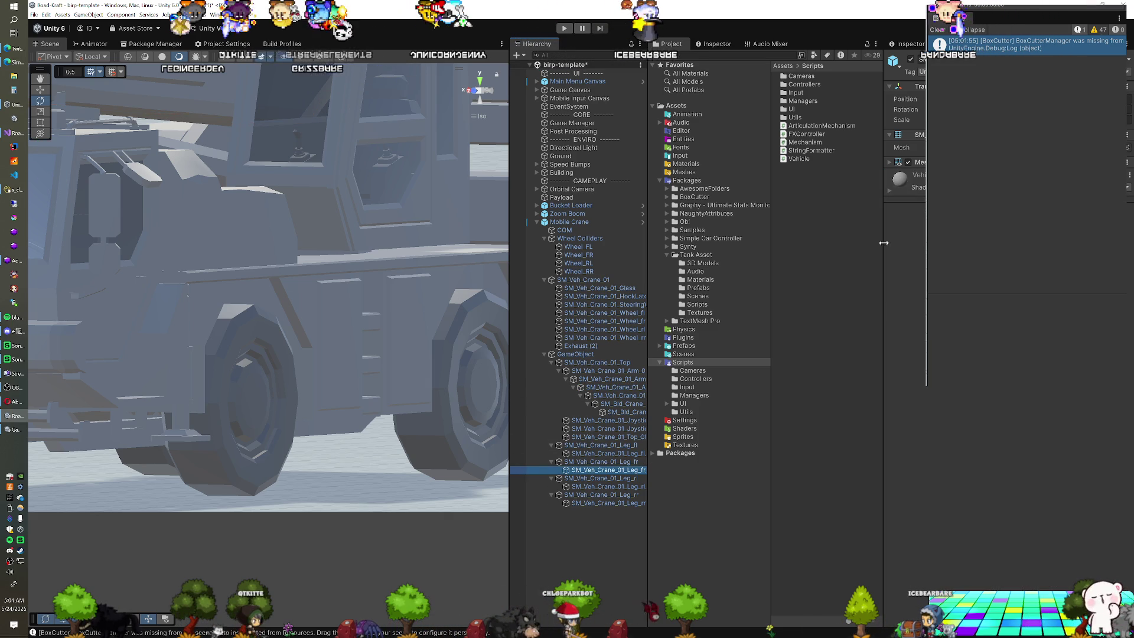
pyautogui.click(611, 453)
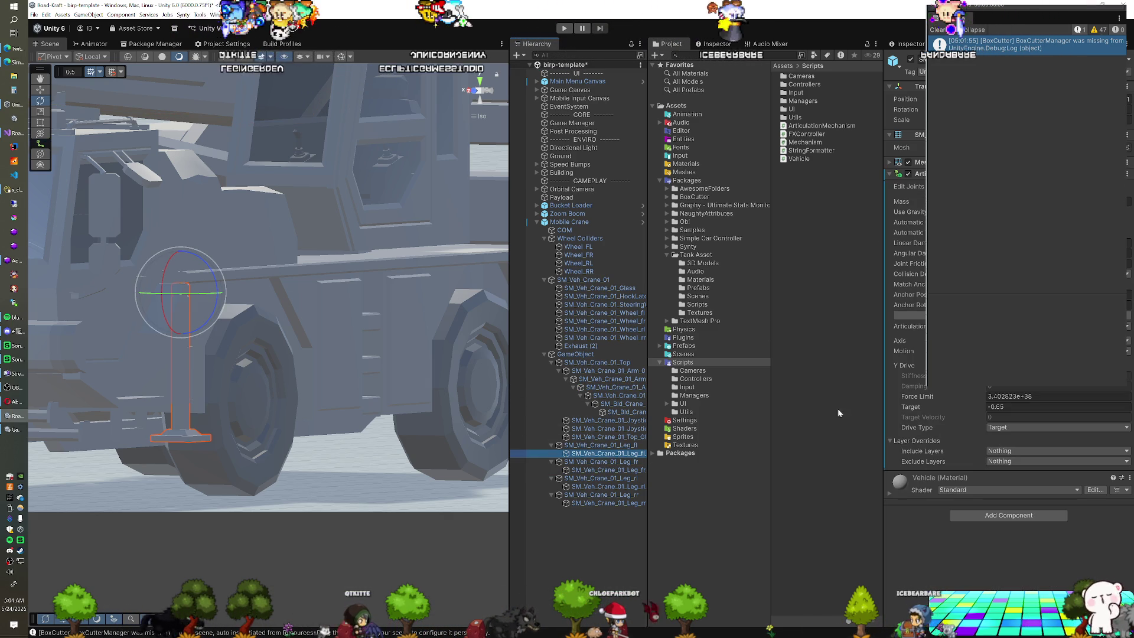
# Step: Add Articulation Mechanism, then Mechanism Input (found by searching 'mec') to the Leg_fl shaft
pyautogui.click(954, 515)
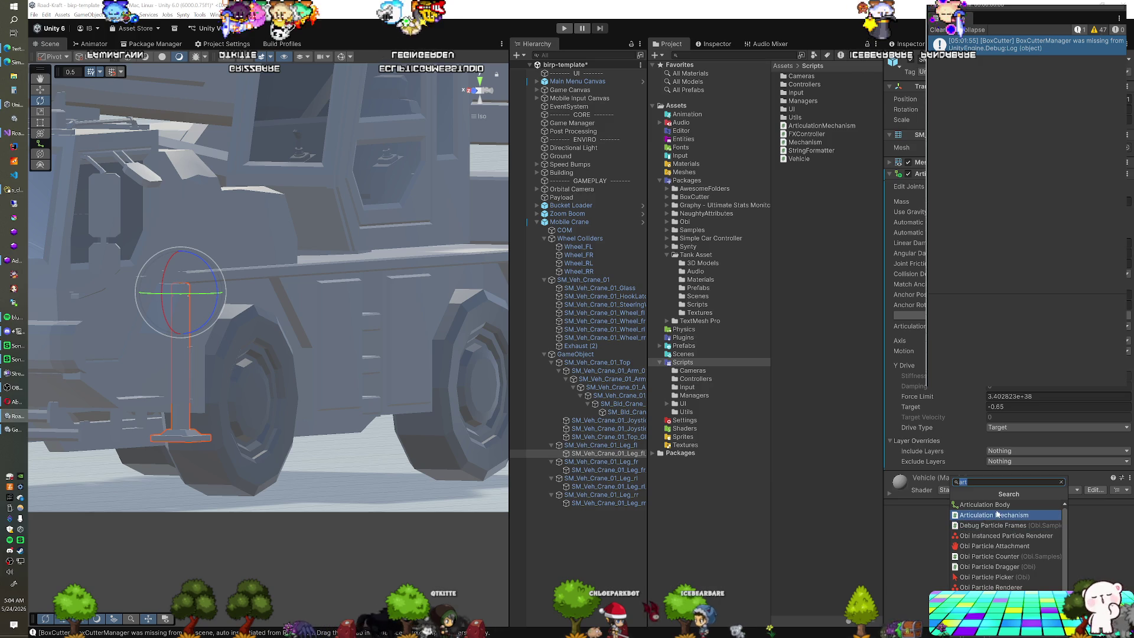
pyautogui.click(994, 516)
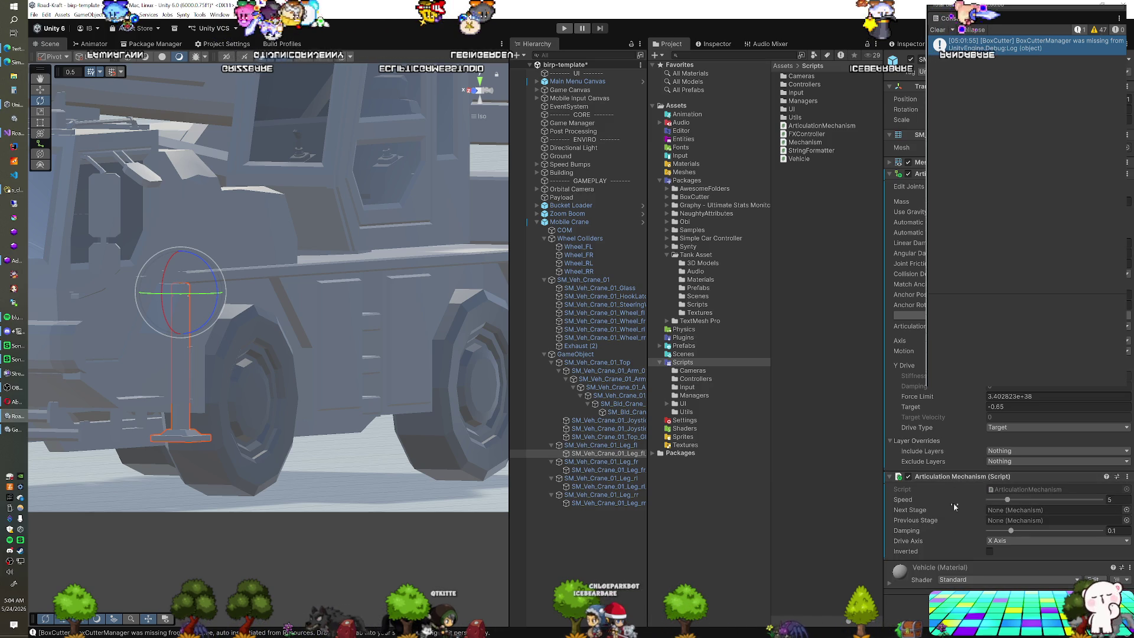
pyautogui.click(1004, 601)
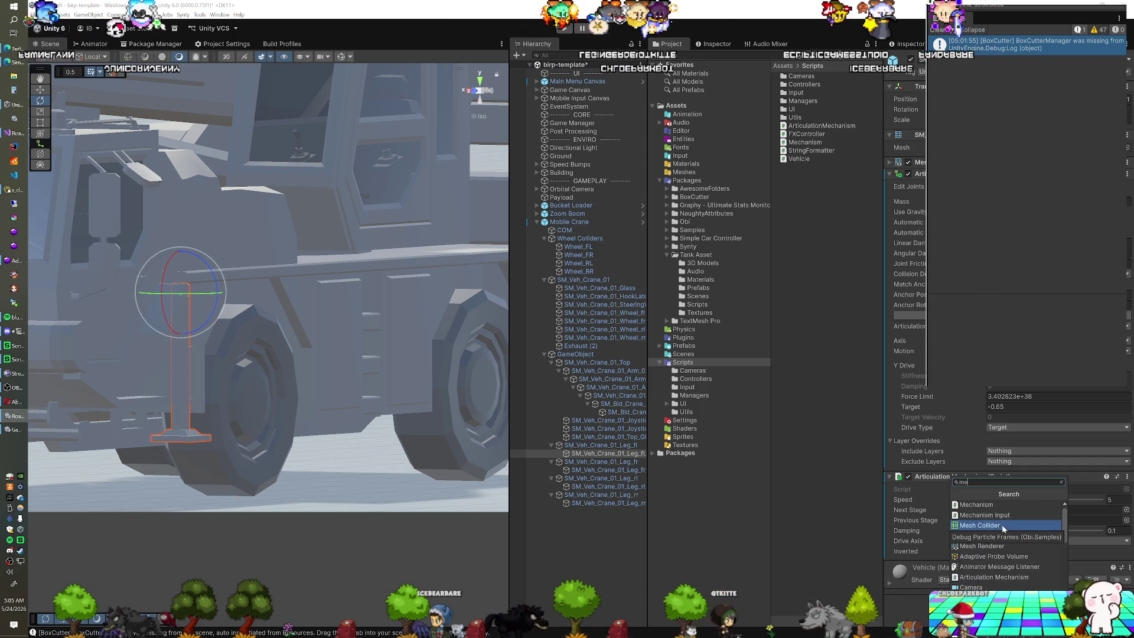
pyautogui.press('BackSpace')
pyautogui.write('mec')
pyautogui.click(1002, 517)
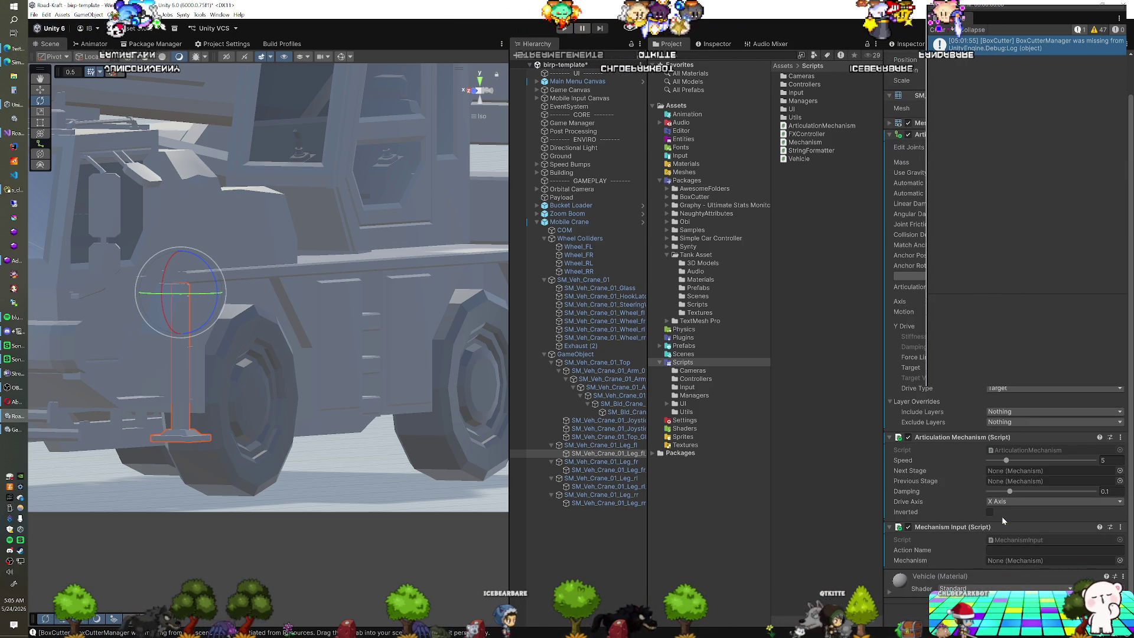
# Step: Set the front-left shaft's mechanism to the Y axis at speed 1, chained after Leg_fl
pyautogui.click(616, 446)
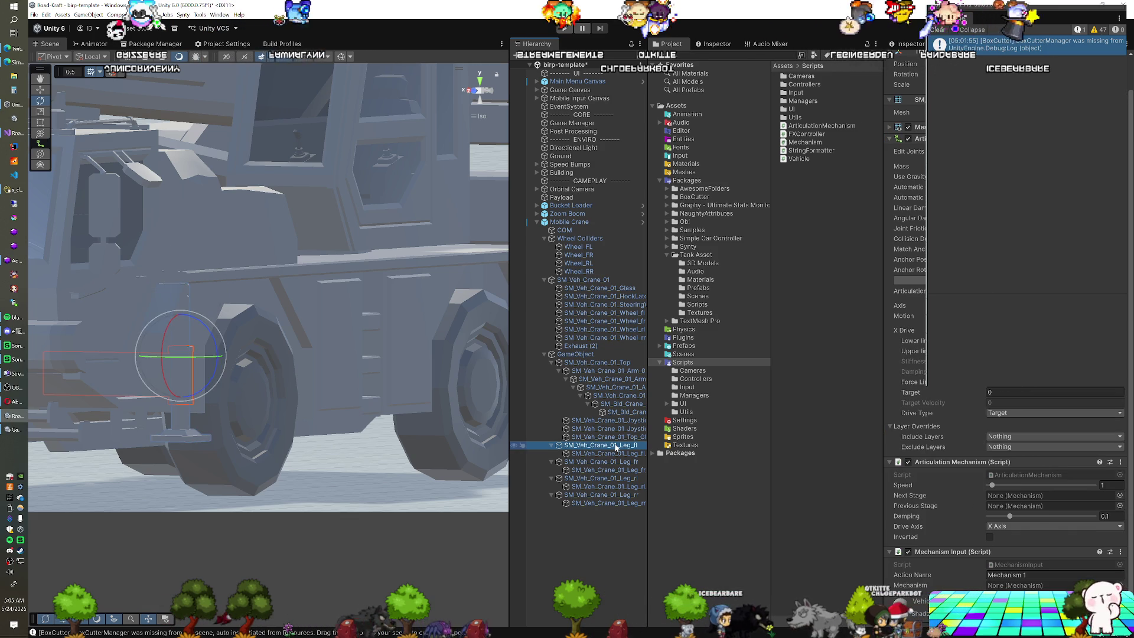
pyautogui.click(619, 454)
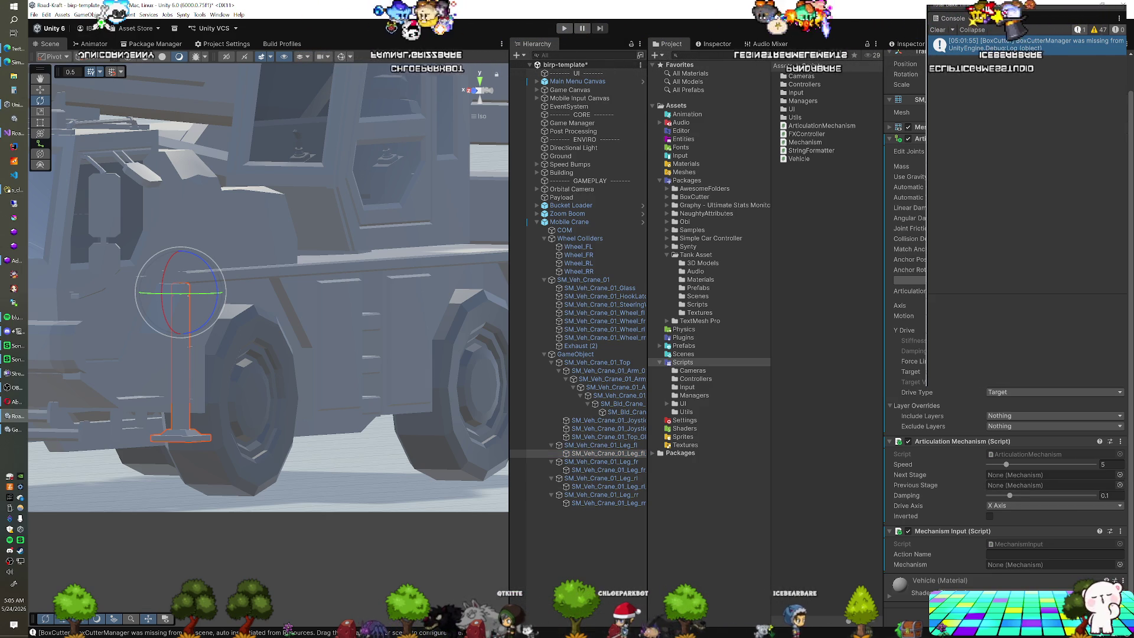
pyautogui.click(1038, 506)
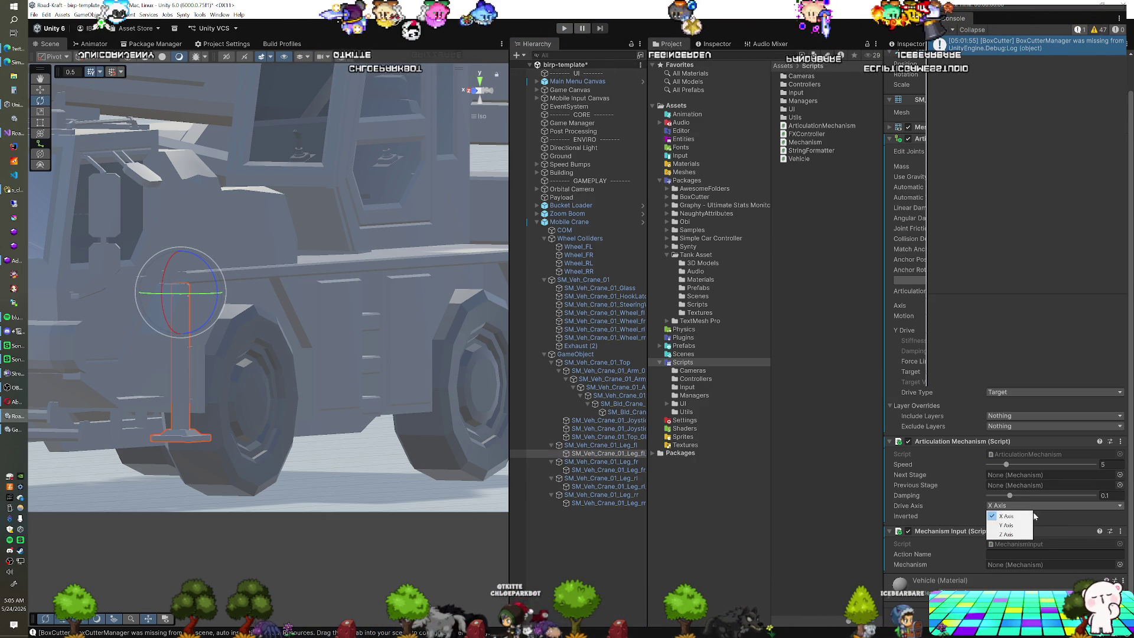
pyautogui.moveTo(1006, 464); pyautogui.dragTo(993, 487)
pyautogui.moveTo(602, 453); pyautogui.dragTo(996, 498)
# Step: Give the shaft the action name 'Mechanism 1', matching the leg, and enter play mode
pyautogui.press('Up')
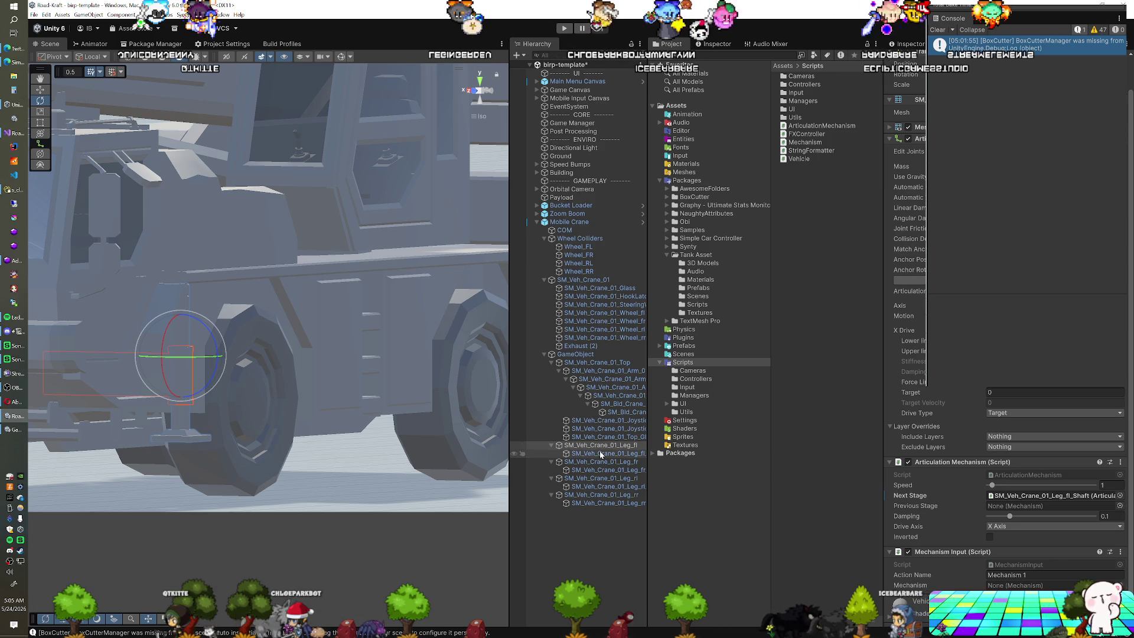
pyautogui.click(603, 453)
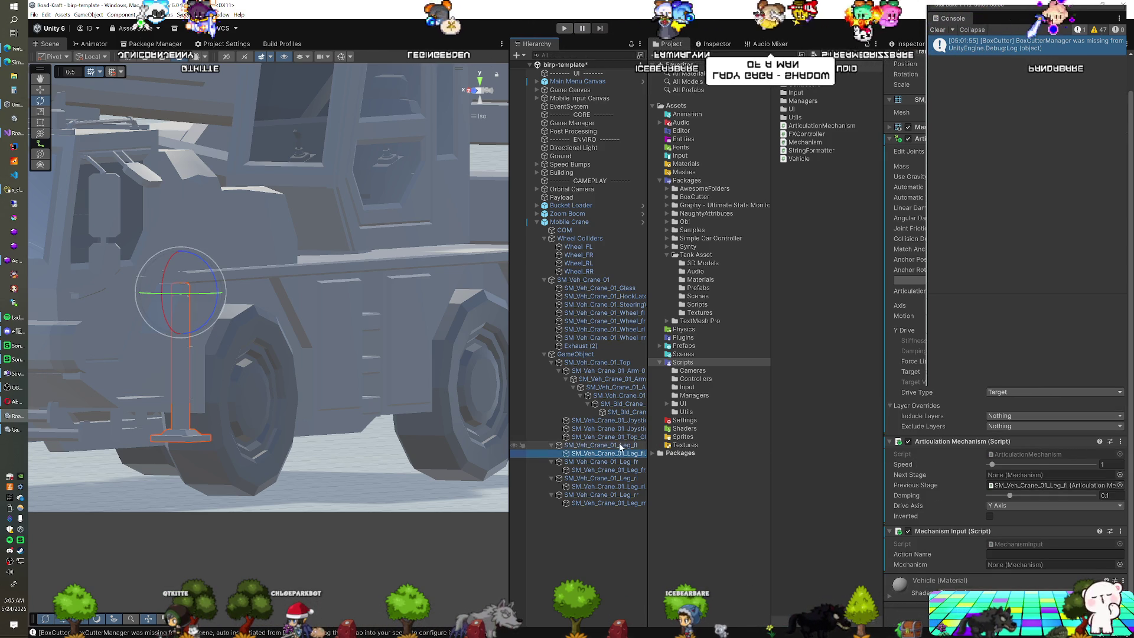
pyautogui.click(602, 445)
pyautogui.click(1004, 574)
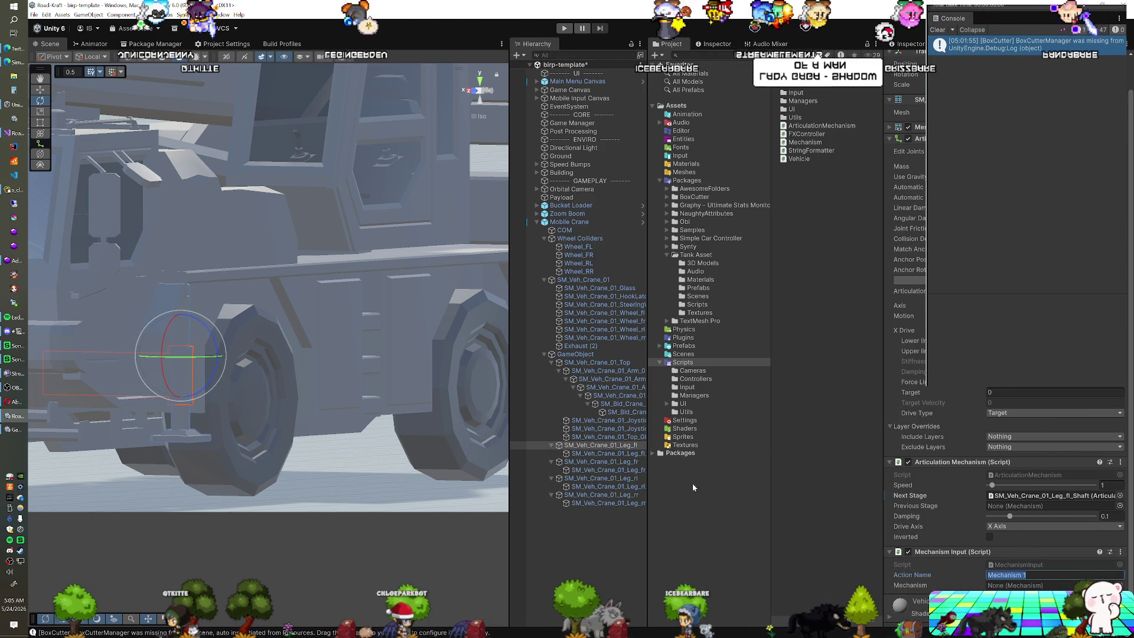
pyautogui.click(603, 453)
pyautogui.click(1032, 554)
pyautogui.write('Mechanism 1')
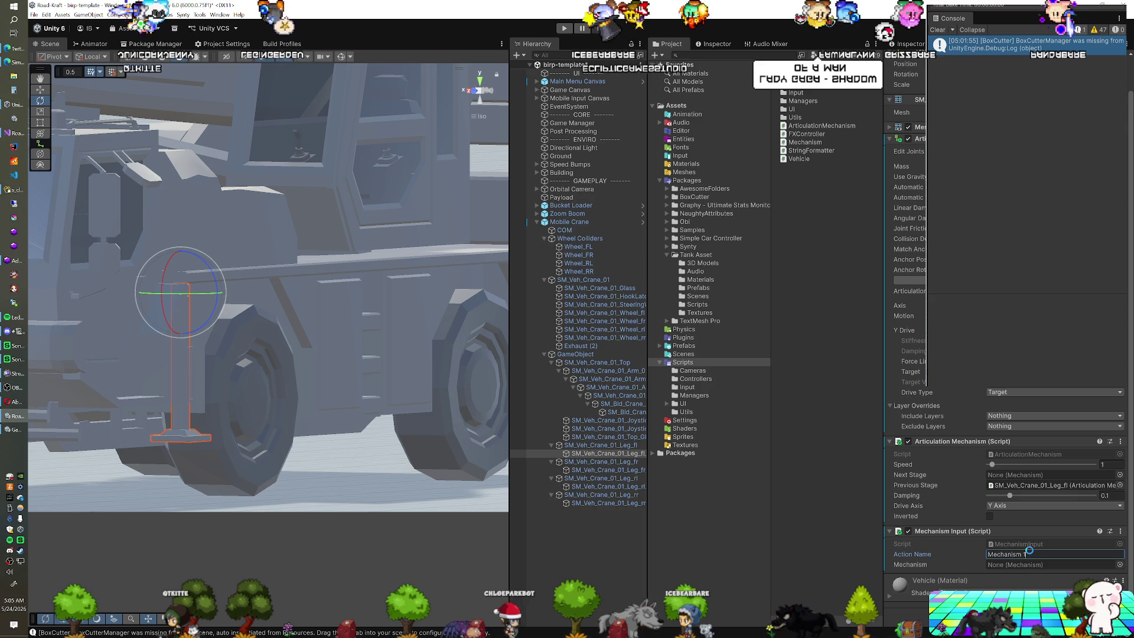
pyautogui.click(564, 27)
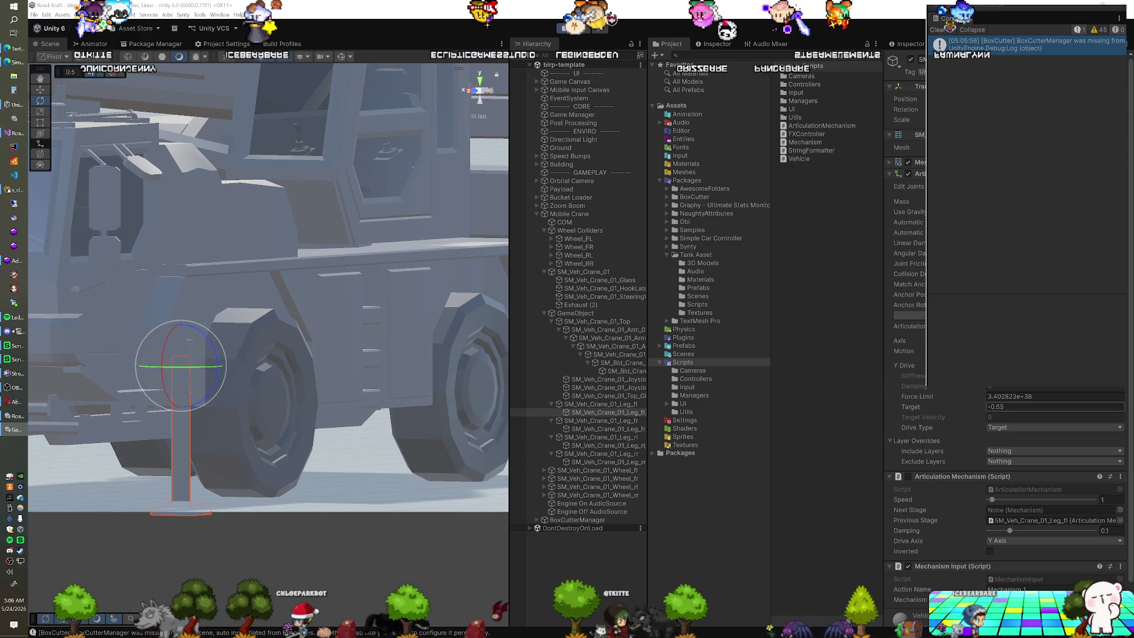
# Step: Set the shaft's Y Drive Target to 0 in play mode to watch the leg move
pyautogui.click(1055, 407)
pyautogui.write('0.9')
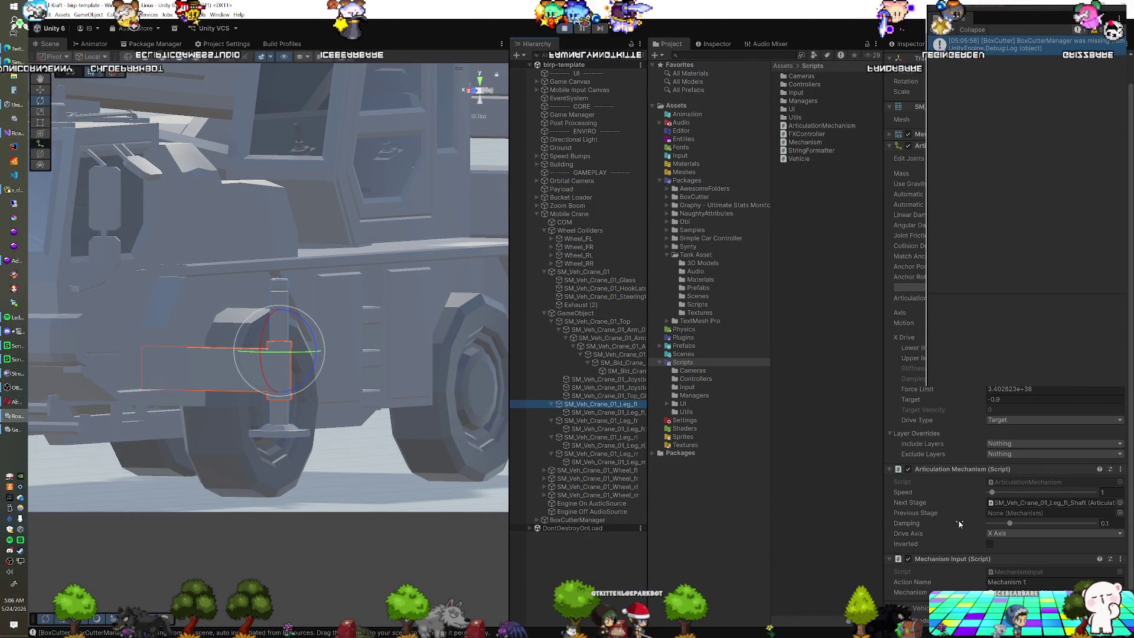
# Step: Enter -0.9 as the front-left leg's X Drive Target
pyautogui.click(619, 412)
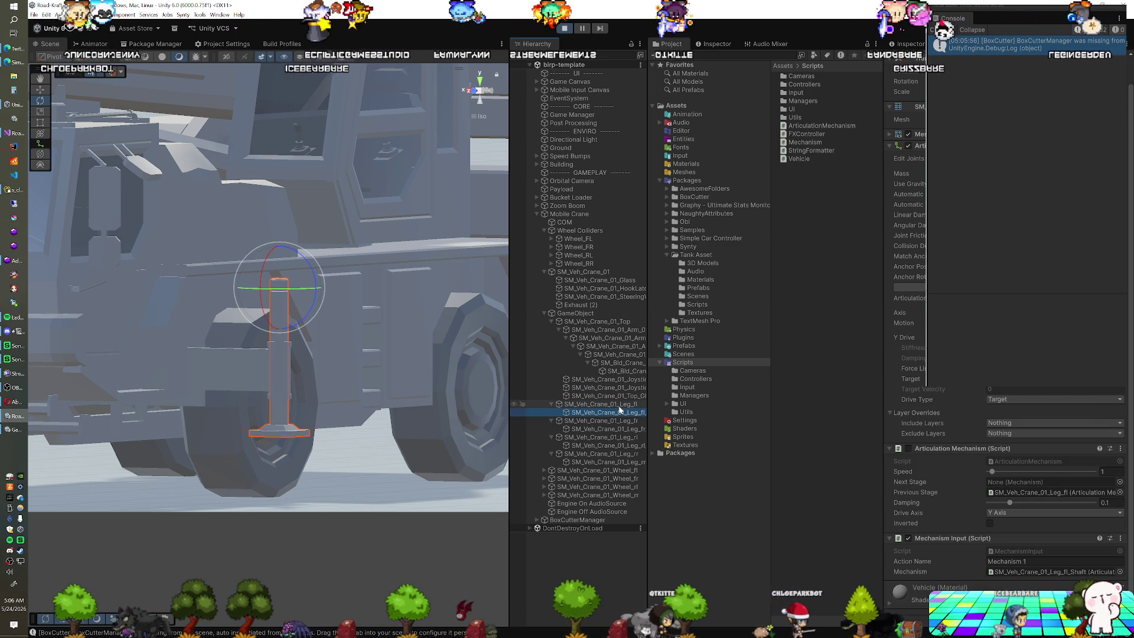
pyautogui.click(619, 406)
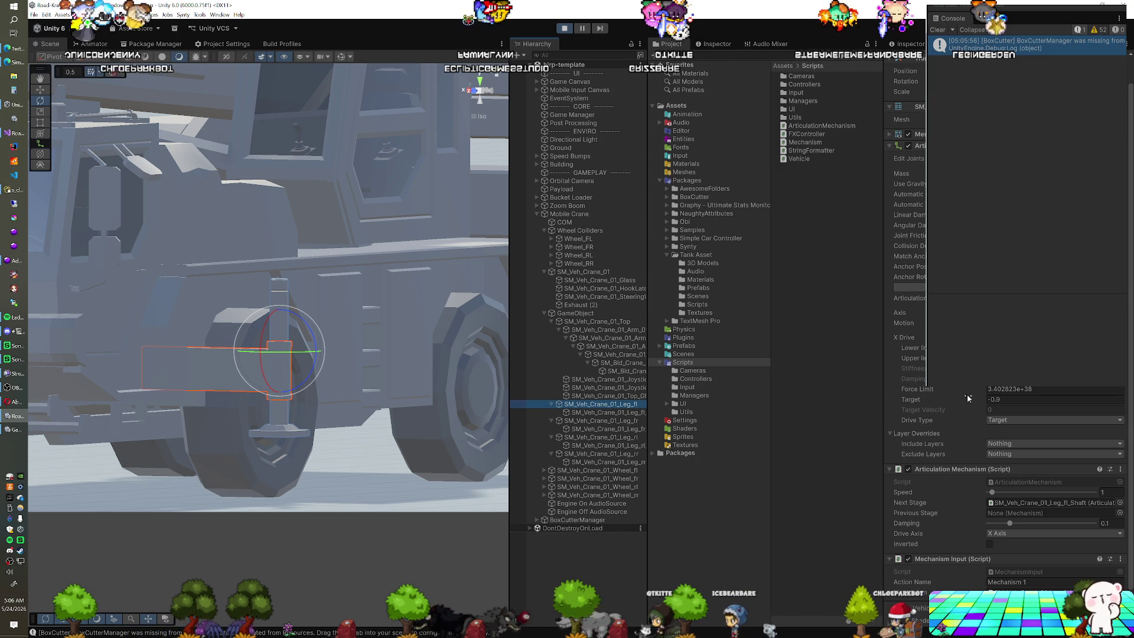
pyautogui.doubleClick(994, 399)
pyautogui.write('-0.9')
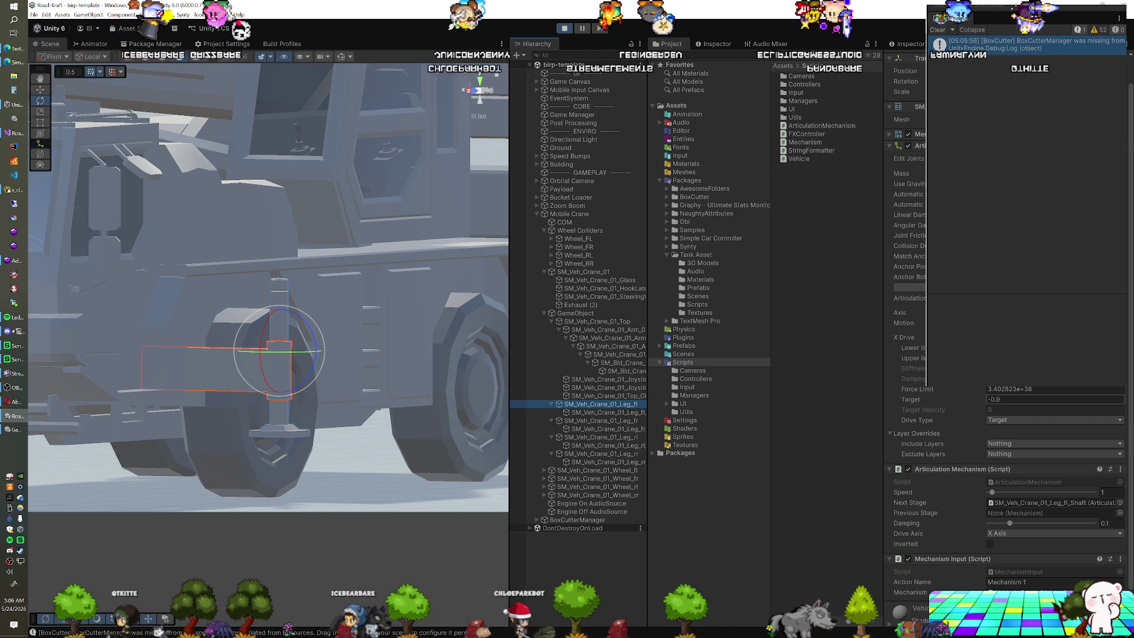
# Step: Reset the leg's X Drive Target to 0 and free its drive motion from limits
pyautogui.click(589, 413)
pyautogui.click(591, 406)
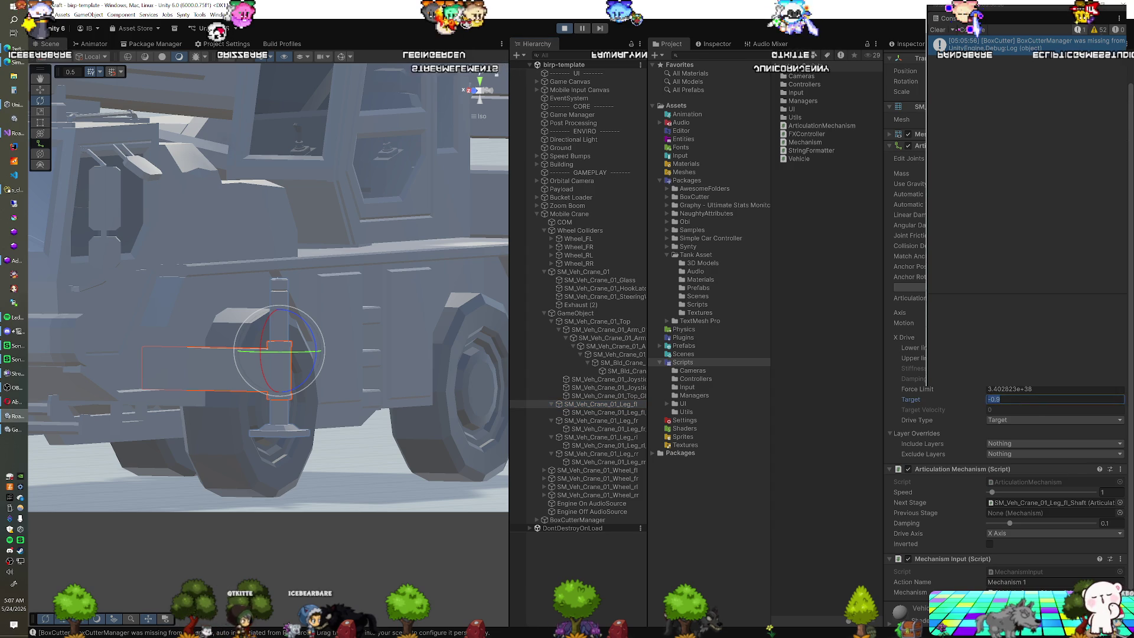
pyautogui.press('Return')
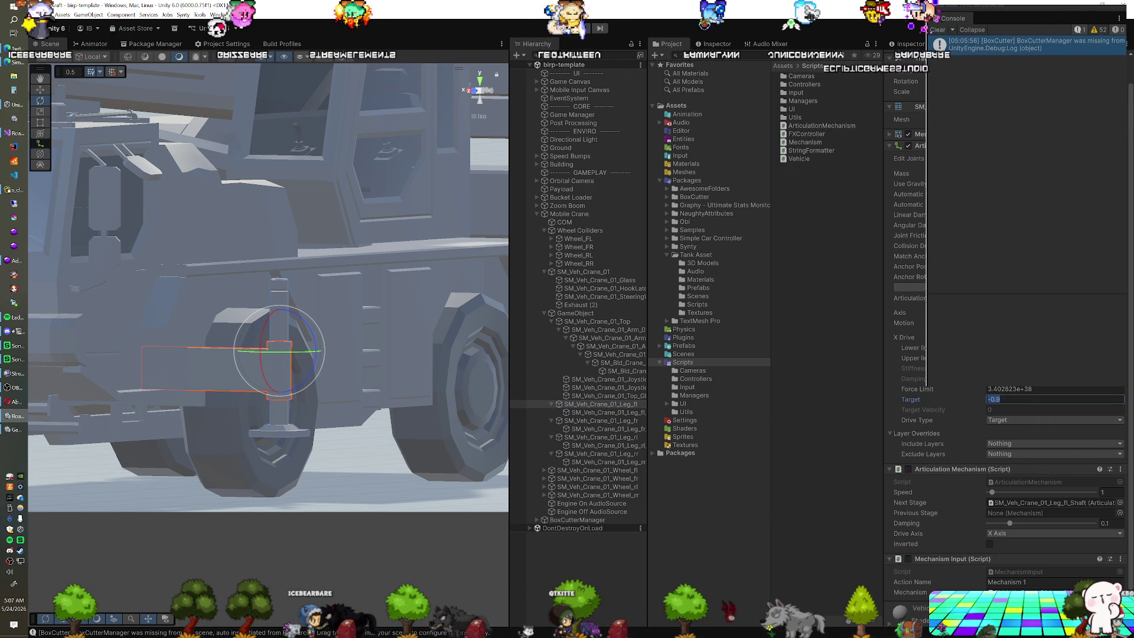
pyautogui.write('0')
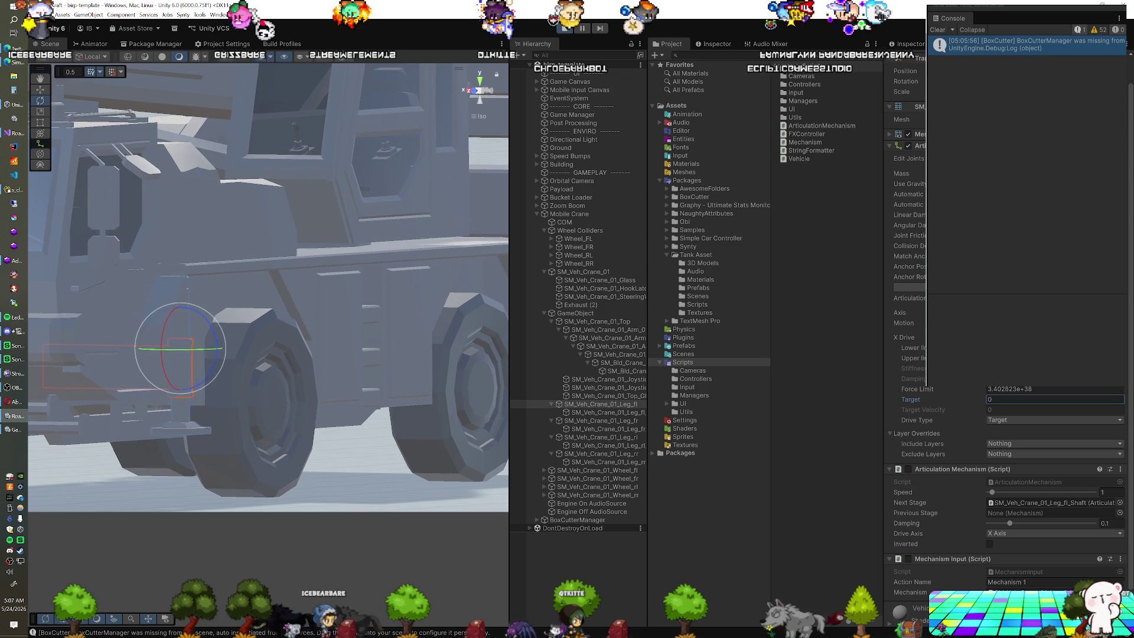
pyautogui.press('Return')
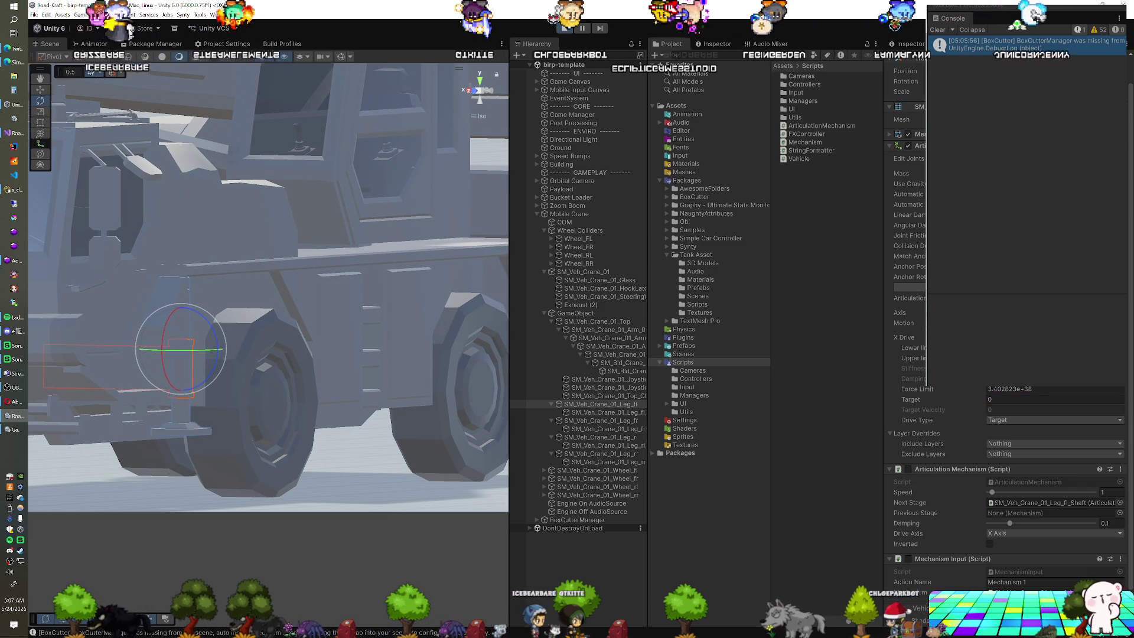
pyautogui.click(904, 323)
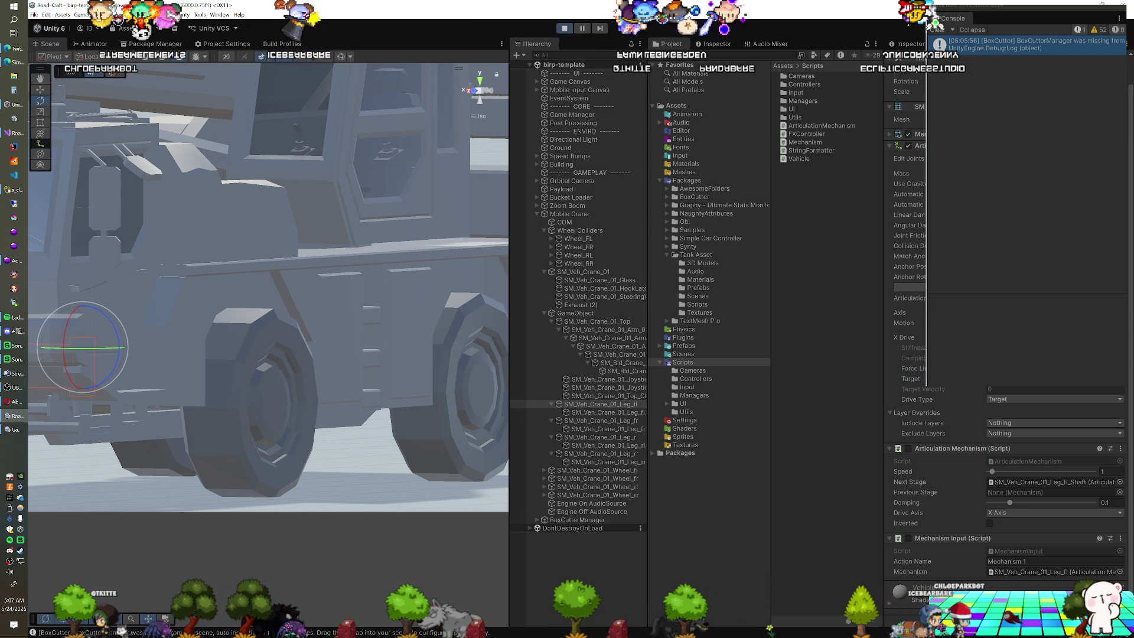
# Step: Orbit the crane, compare the front-left and front-right legs' mechanism settings, then exit play mode
pyautogui.moveTo(248, 354)
pyautogui.mouseDown()
pyautogui.moveTo(211, 365)
pyautogui.moveTo(491, 374)
pyautogui.mouseUp()
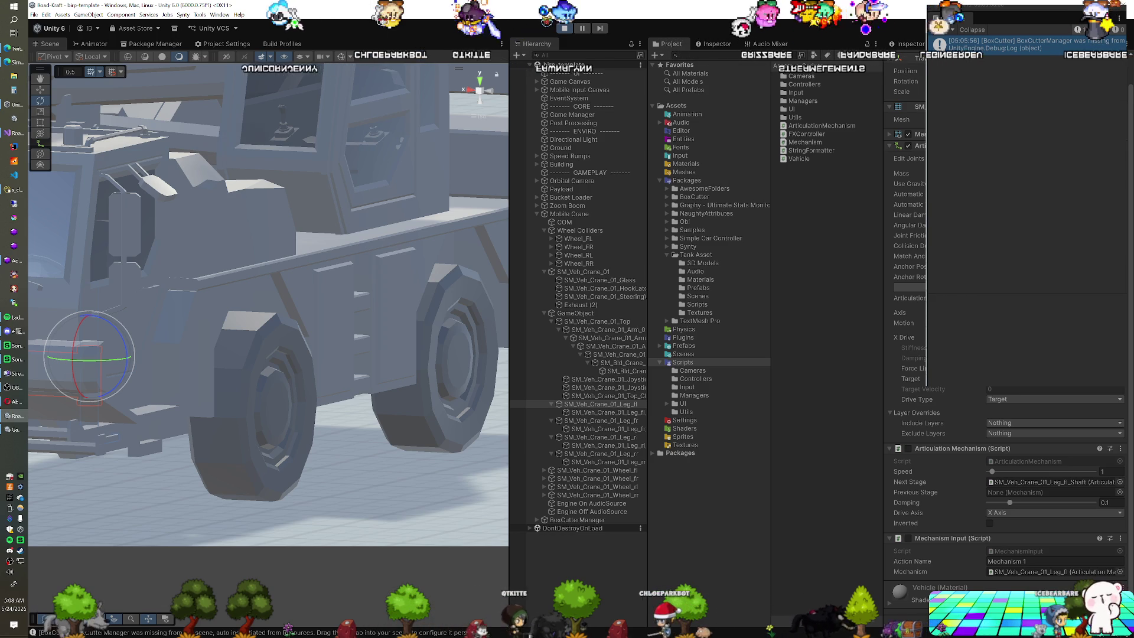
pyautogui.click(592, 422)
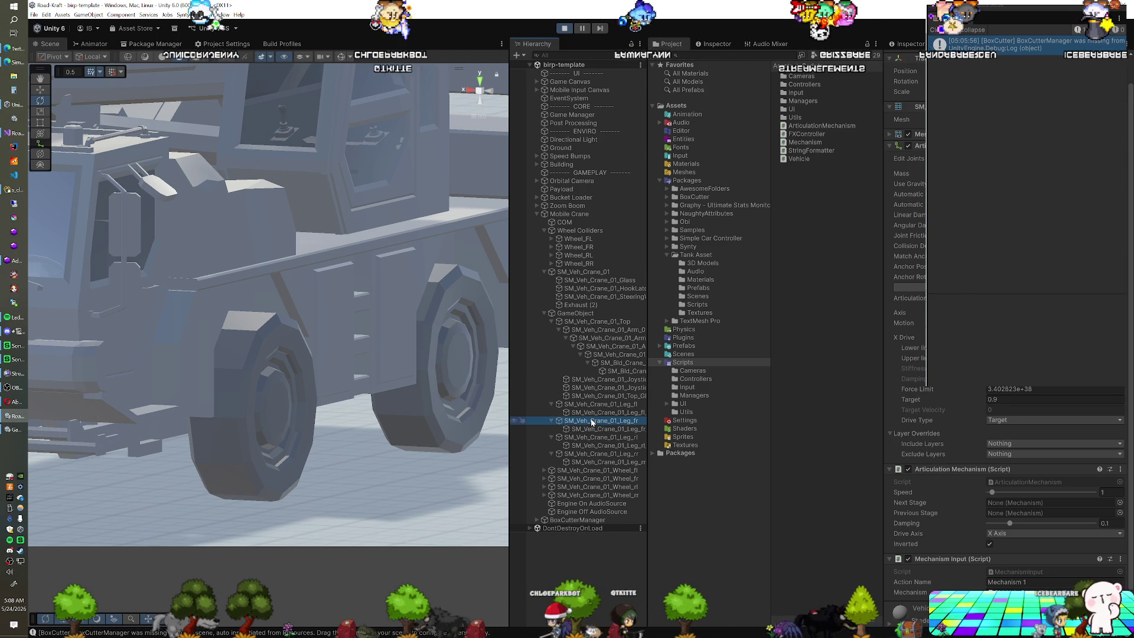
pyautogui.click(597, 406)
pyautogui.moveTo(399, 411)
pyautogui.mouseDown()
pyautogui.moveTo(387, 321)
pyautogui.moveTo(405, 362)
pyautogui.moveTo(274, 433)
pyautogui.mouseUp()
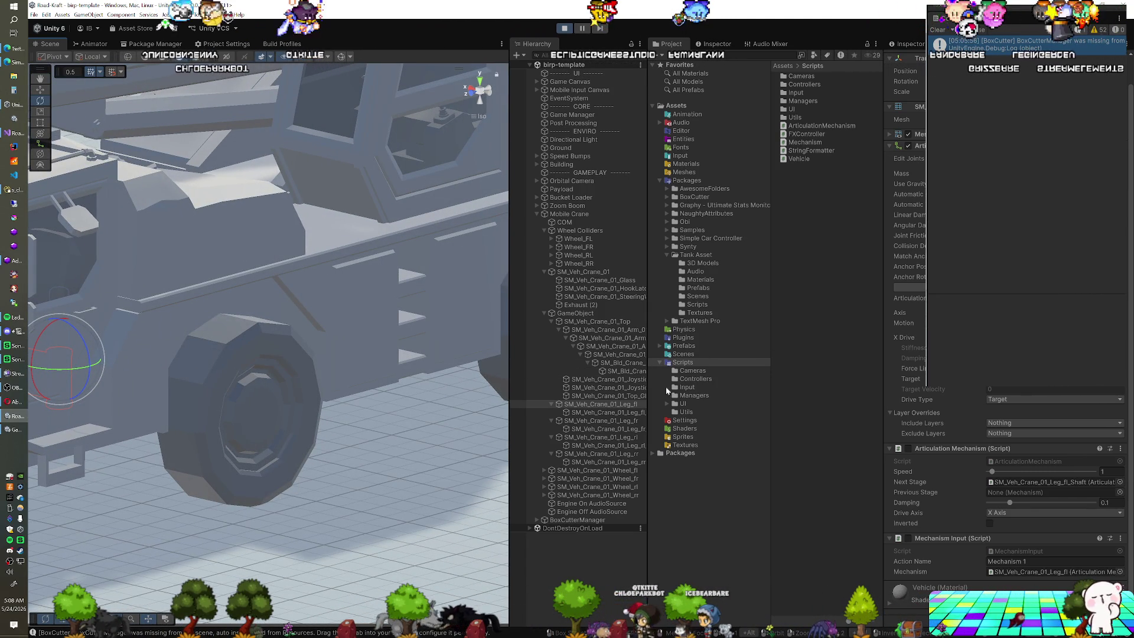
pyautogui.click(609, 421)
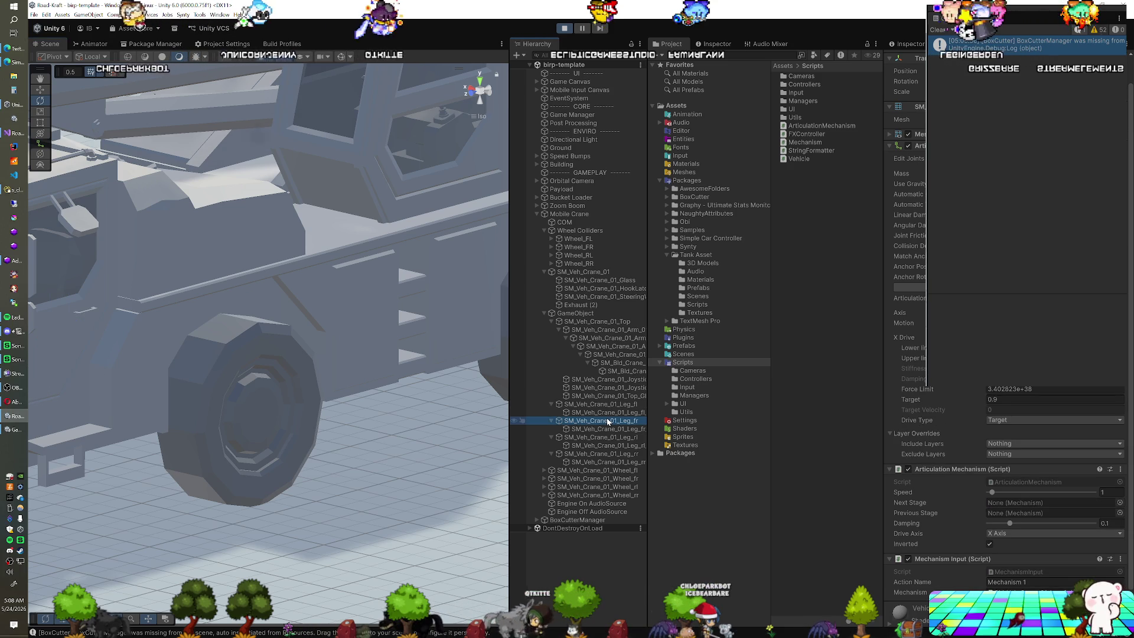
pyautogui.click(600, 404)
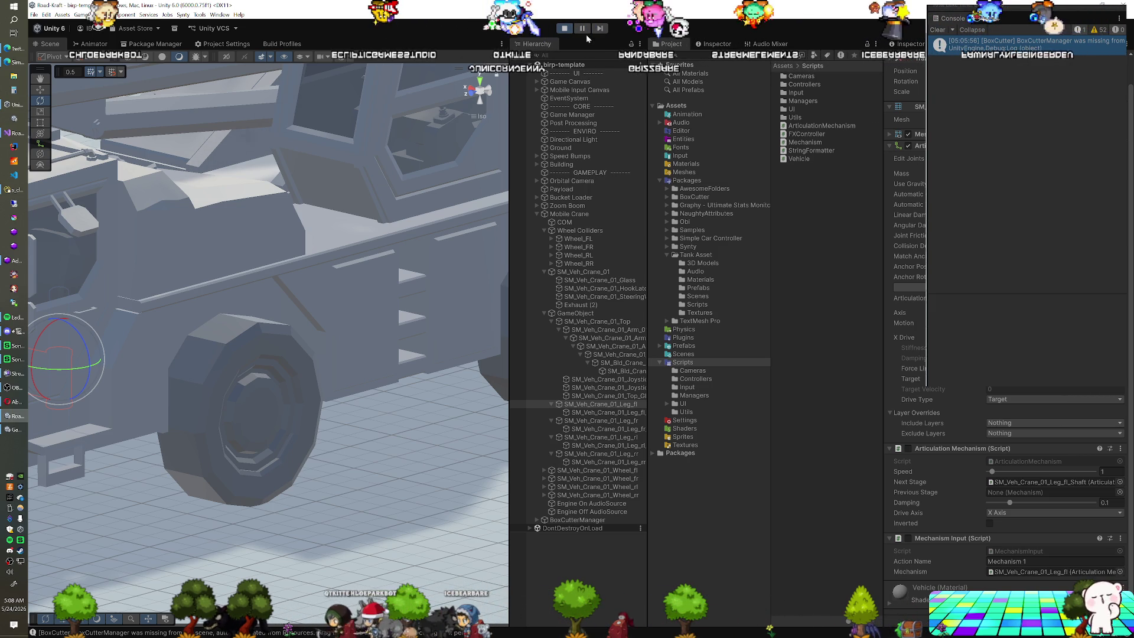
pyautogui.click(566, 29)
# Step: Exit and re-enter play mode so the crane runs again
pyautogui.click(564, 28)
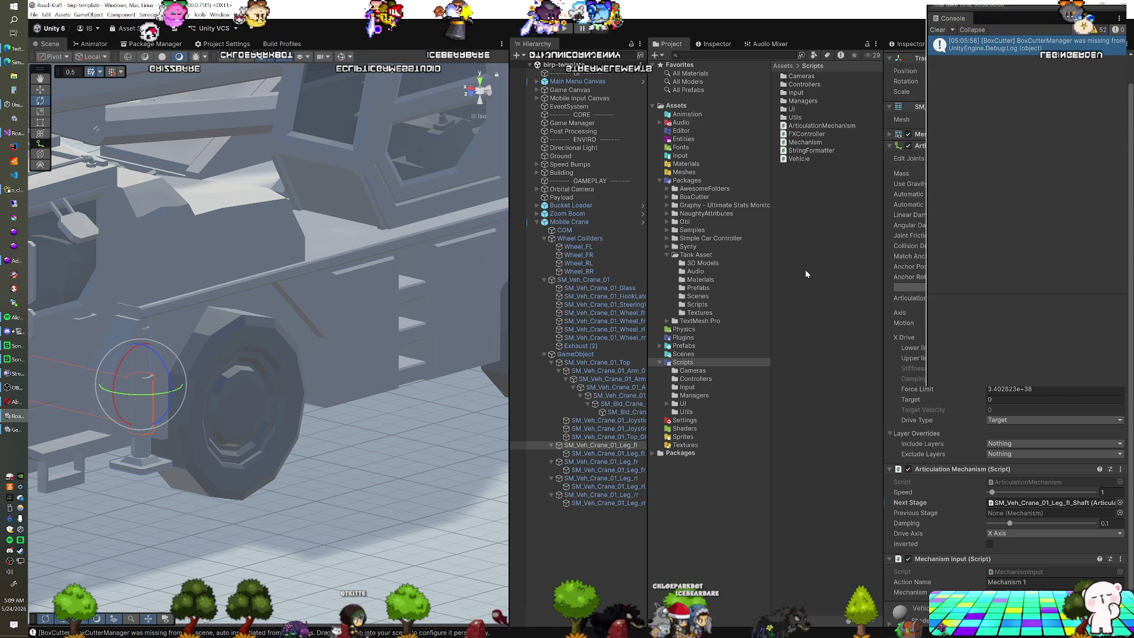
pyautogui.click(571, 32)
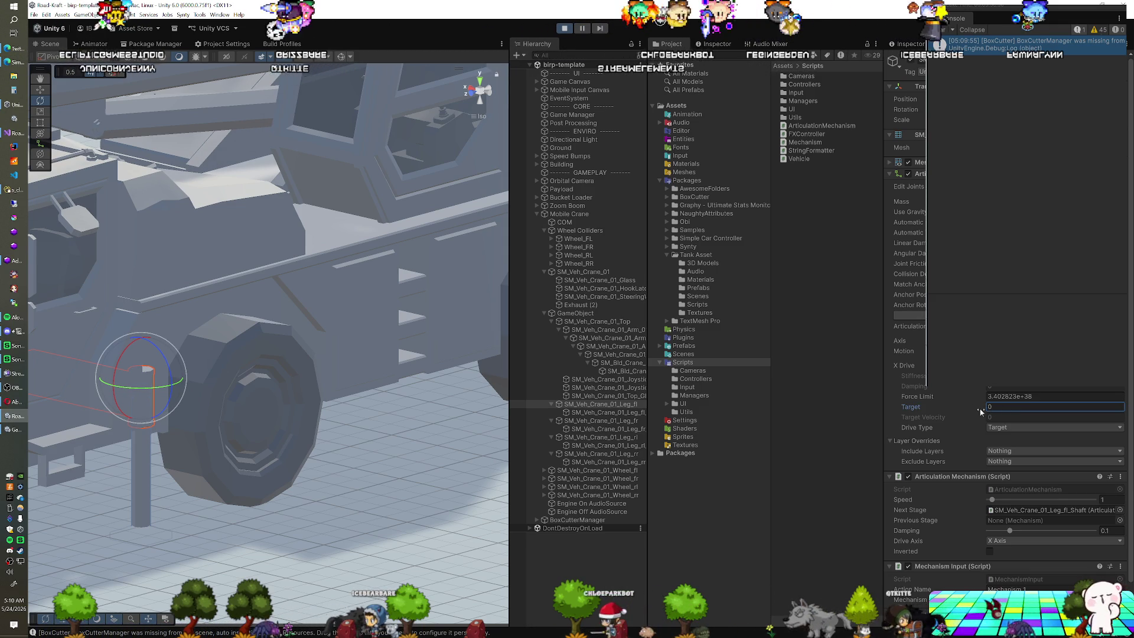
# Step: Disable the leg's mechanism script, swing its X Drive Target out, reset it to 0, and stop play
pyautogui.click(908, 476)
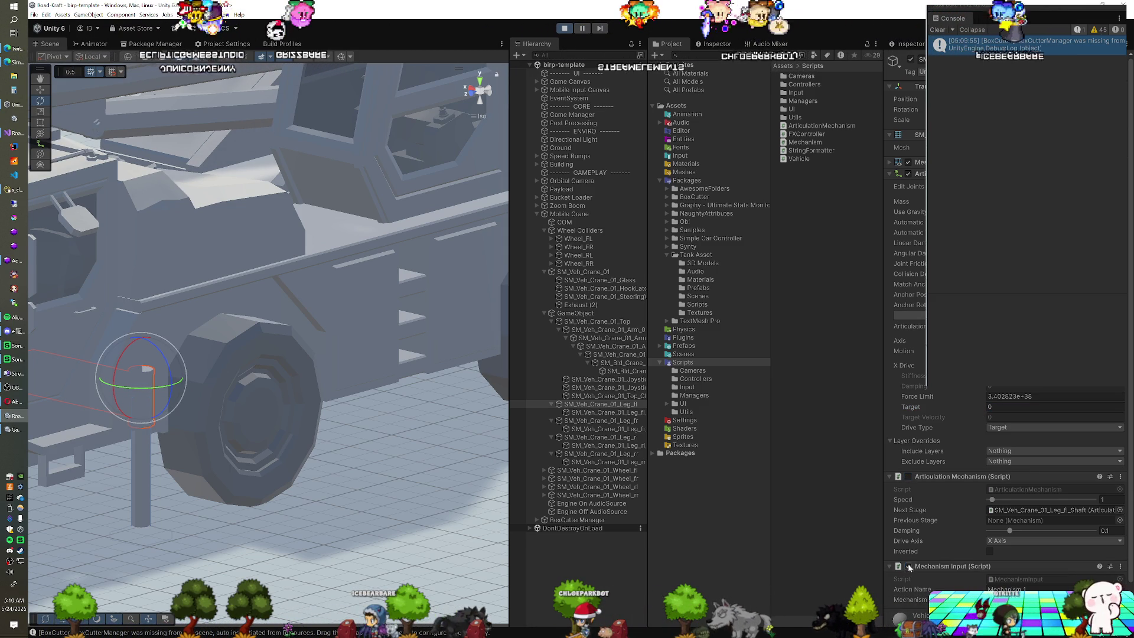
pyautogui.moveTo(976, 407); pyautogui.dragTo(1010, 409)
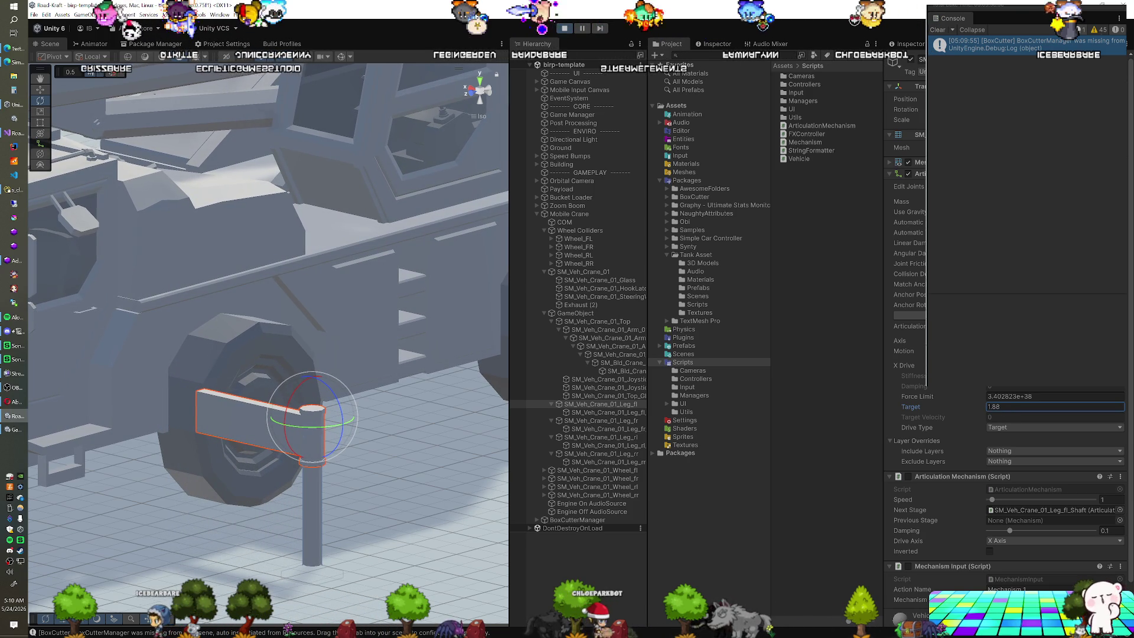
pyautogui.write('0')
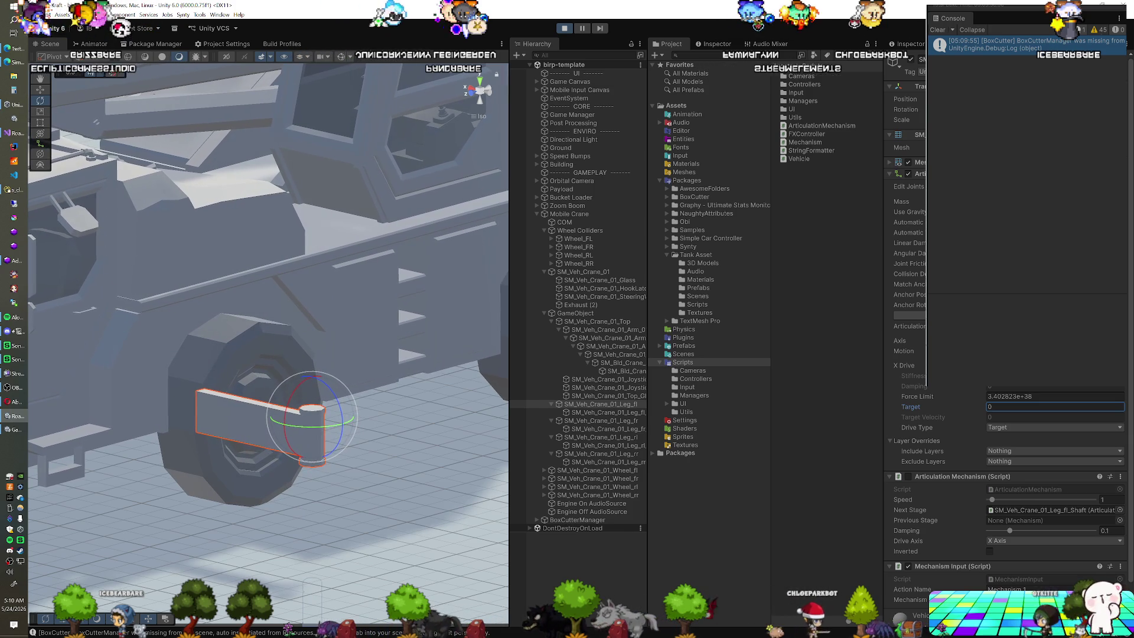
pyautogui.hotkey('ctrl', 'p')
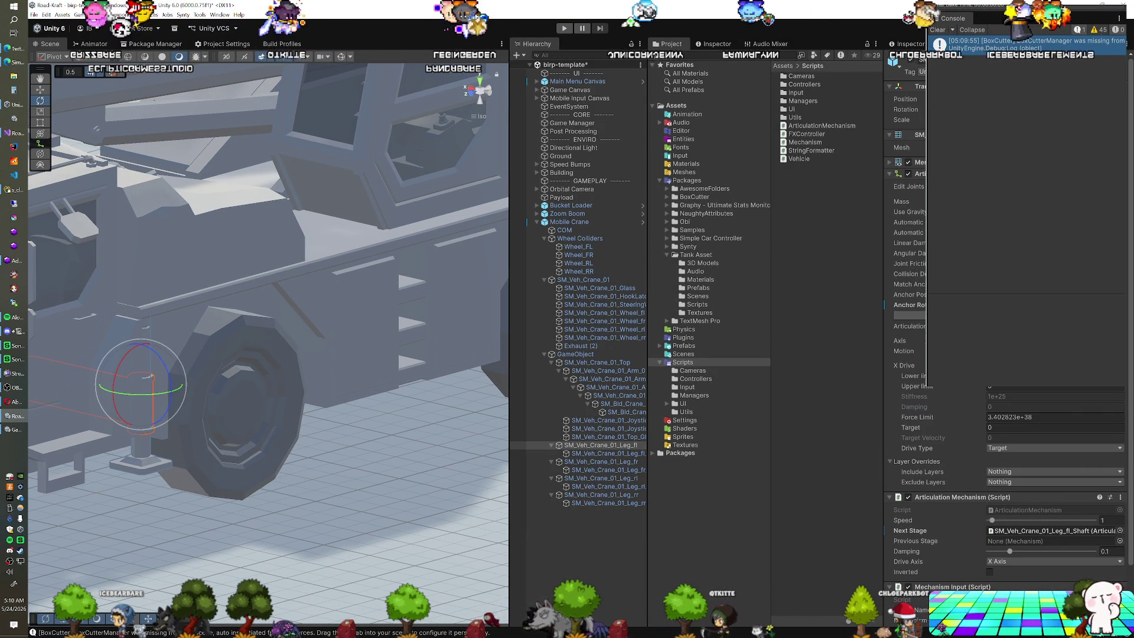
# Step: Give the leg's X Drive an upper limit of 0.5 and save the scene
pyautogui.press('Tab')
pyautogui.write('0.5')
pyautogui.hotkey('ctrl', 's')
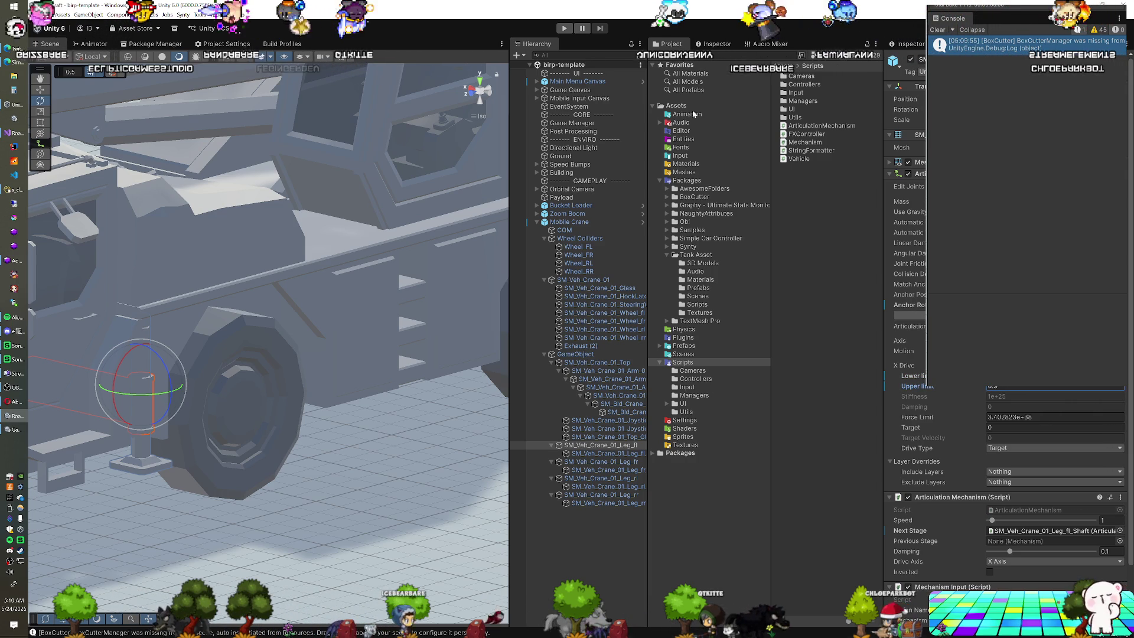
# Step: In play mode, re-enable Leg_fl's Articulation Mechanism script
pyautogui.click(565, 29)
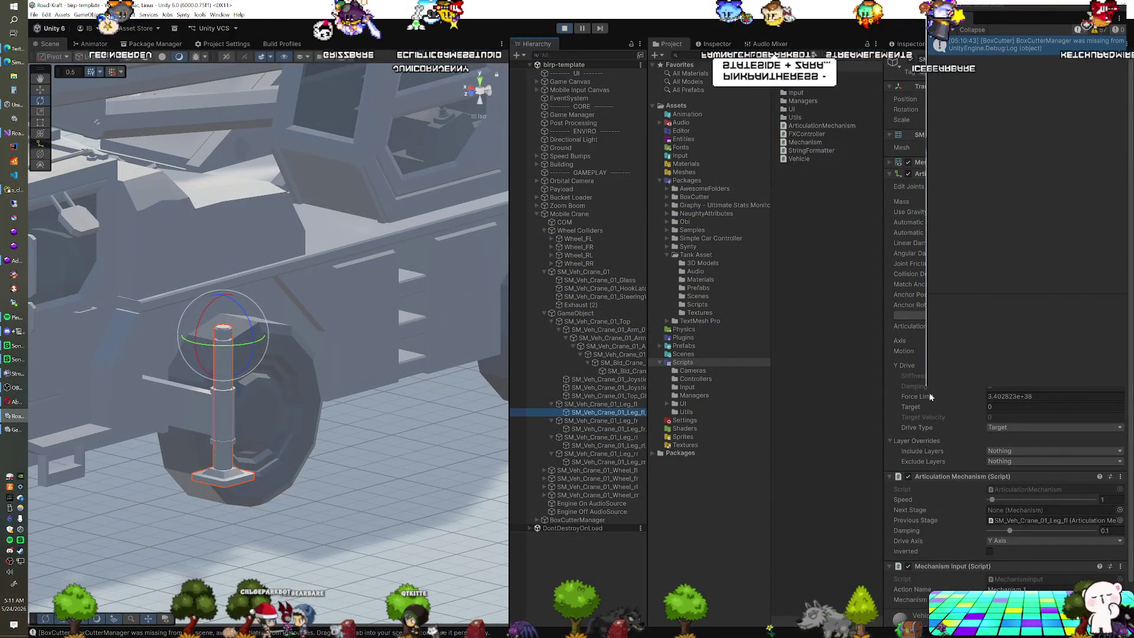
pyautogui.click(593, 404)
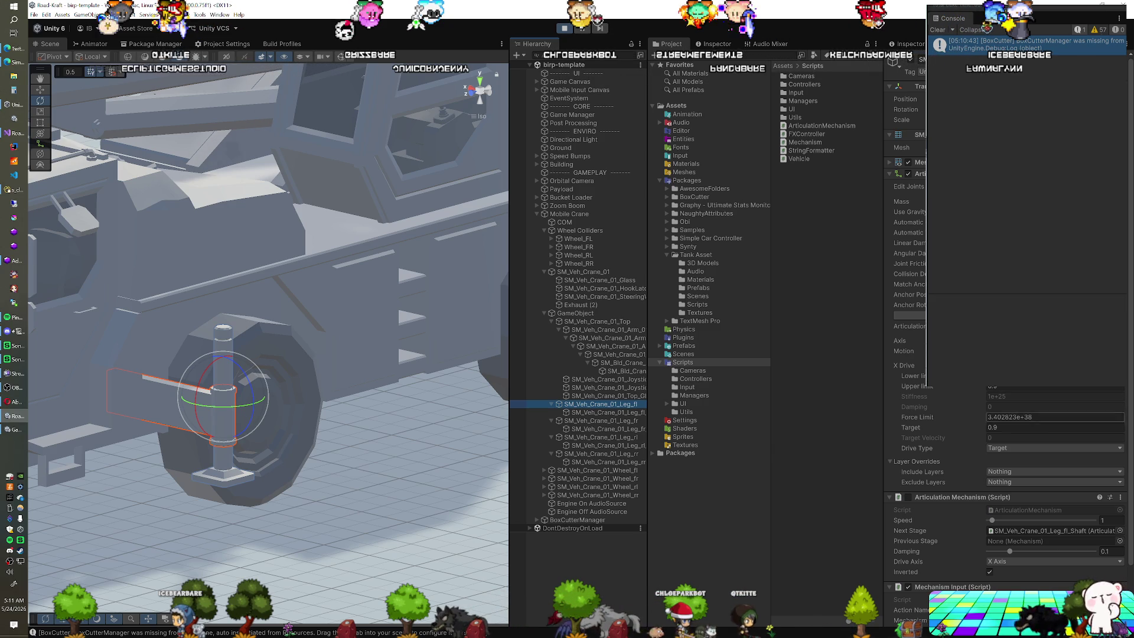
pyautogui.click(908, 496)
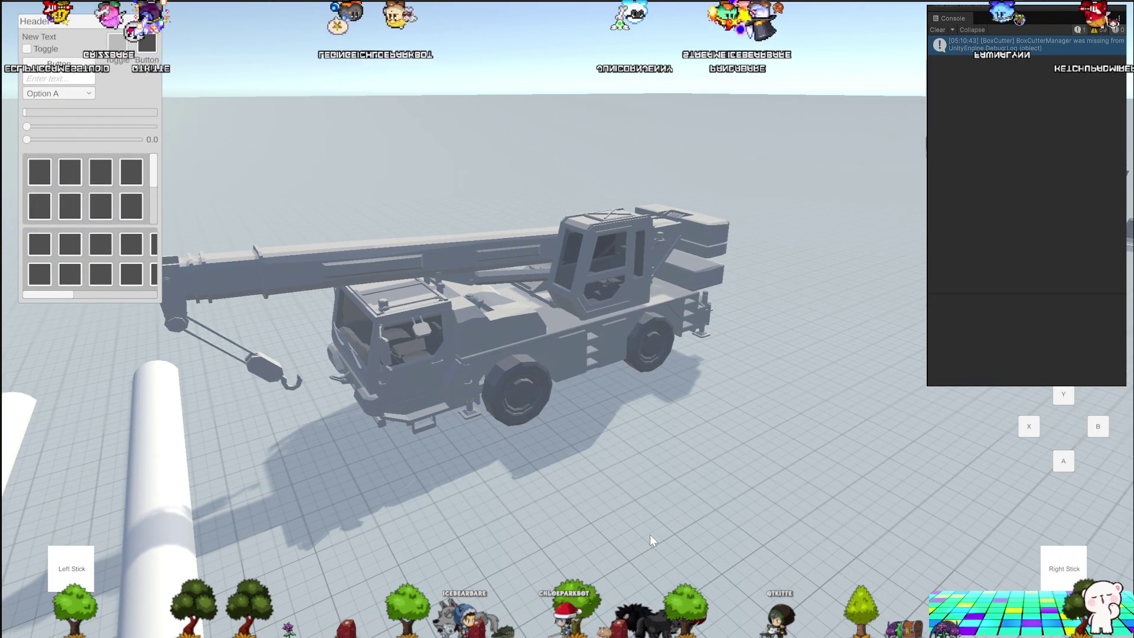
# Step: Press O to extend the front and rear outrigger legs
pyautogui.press('o')
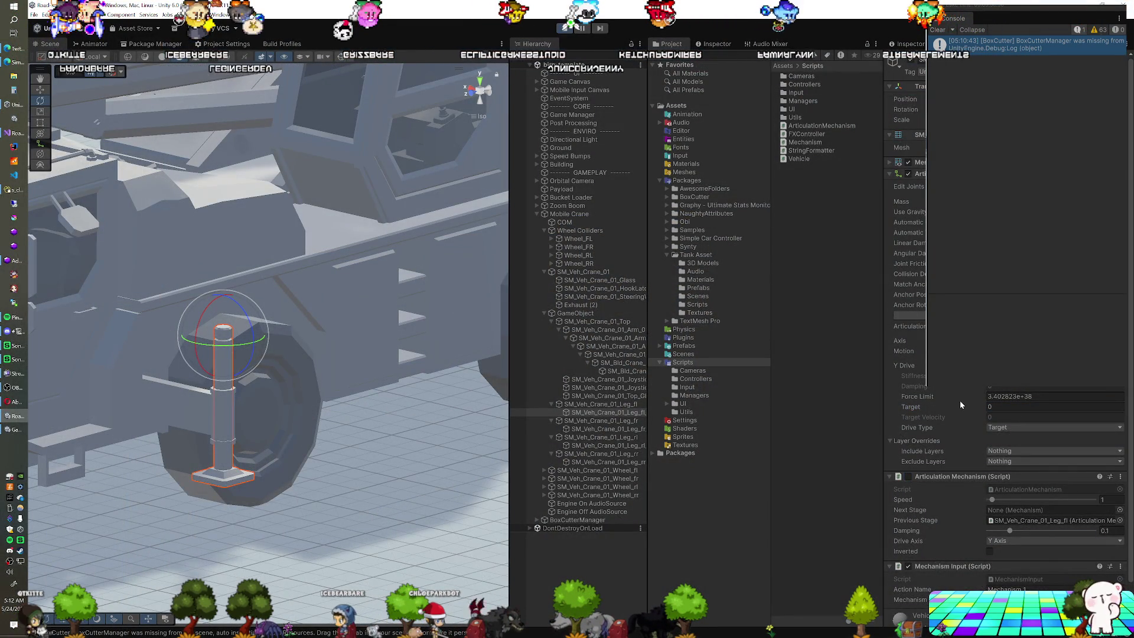
# Step: Raise the shaft in play mode, then stop, confirm its Y Drive Target of -0.65, and save
pyautogui.moveTo(962, 409); pyautogui.dragTo(974, 409)
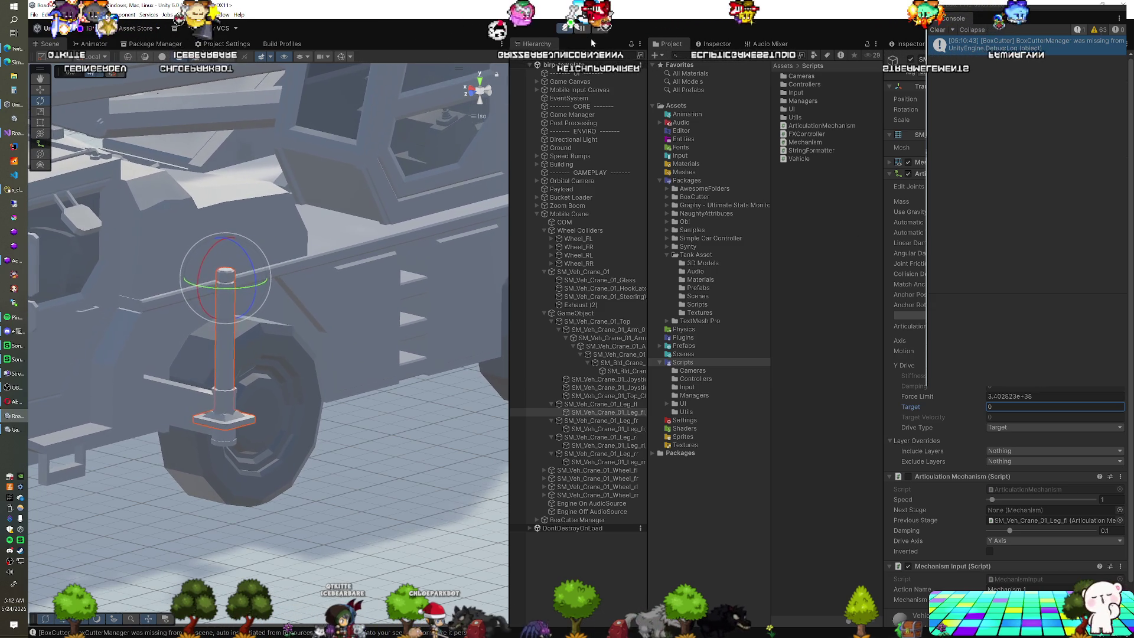
pyautogui.click(566, 29)
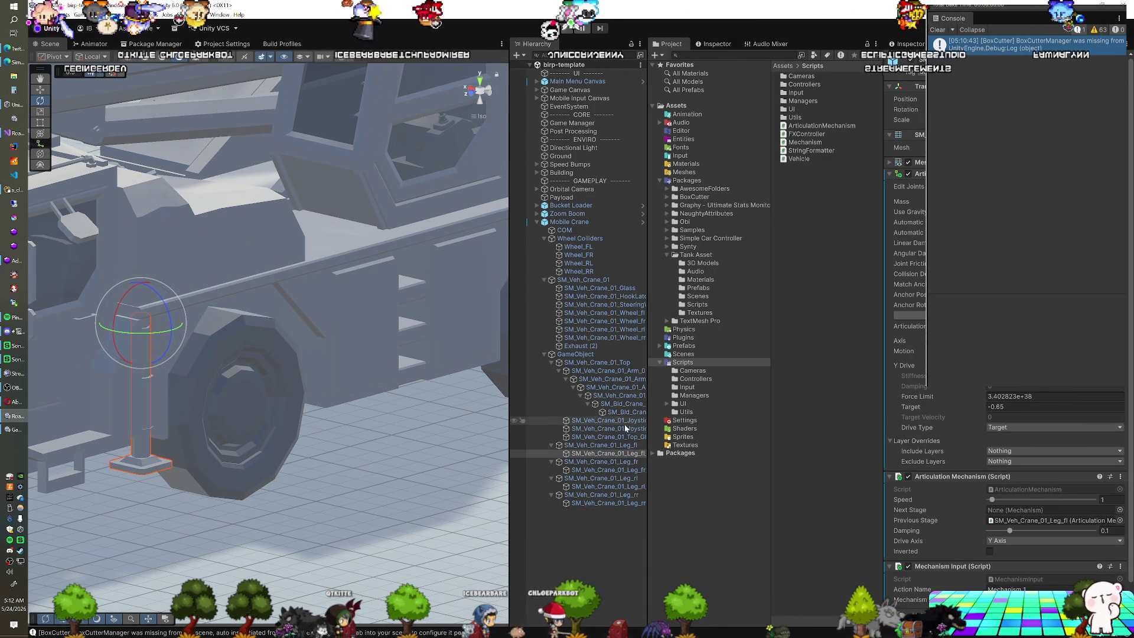
pyautogui.click(612, 454)
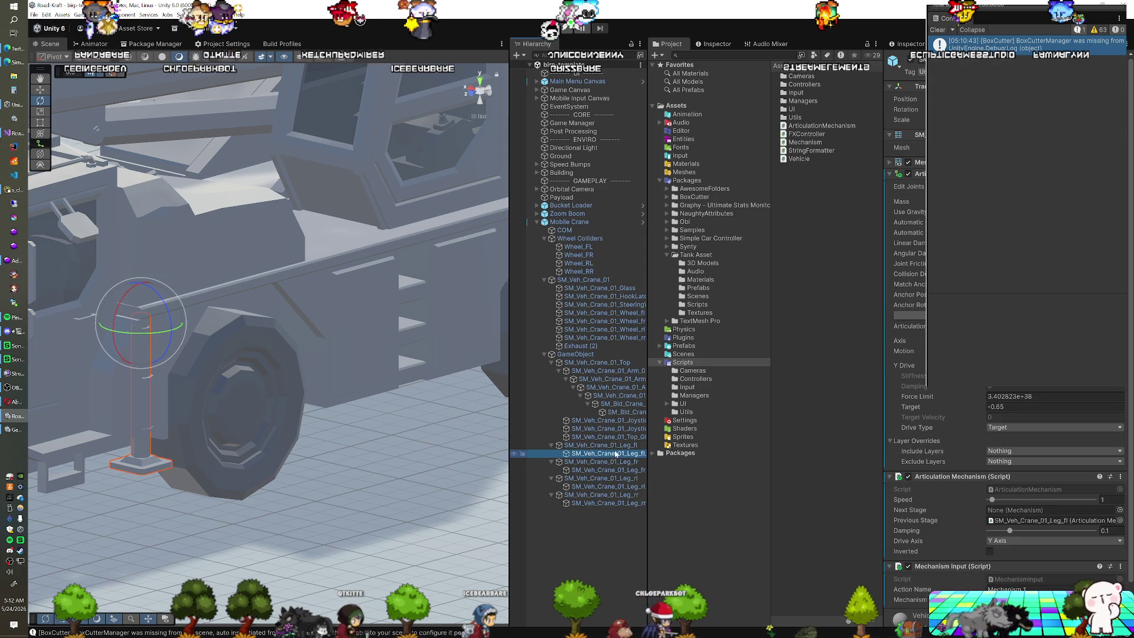
pyautogui.click(1028, 407)
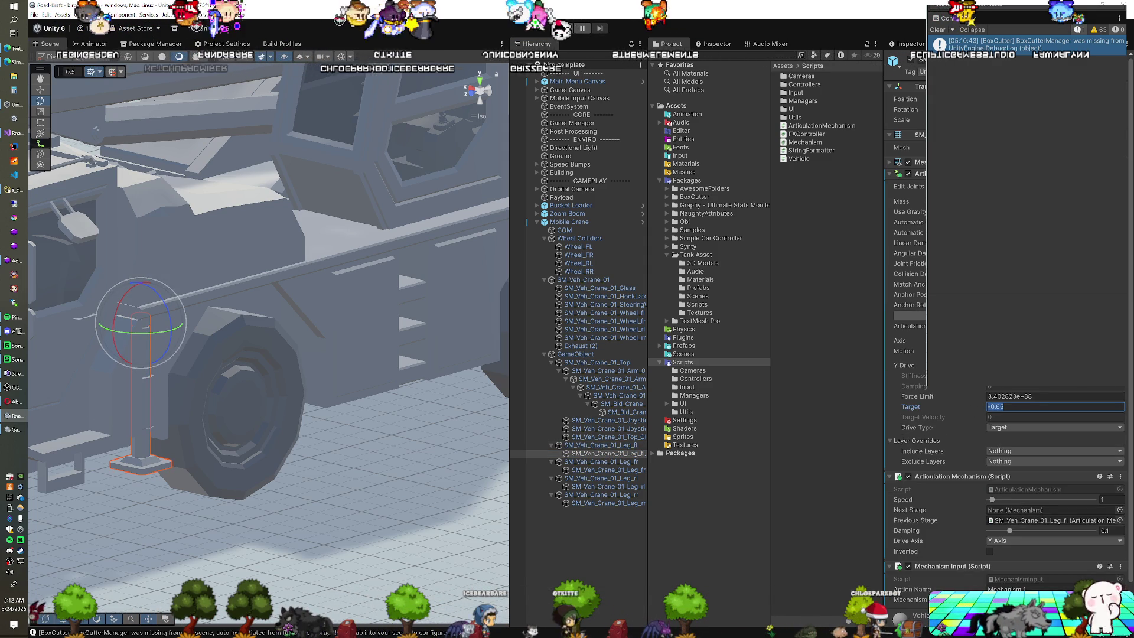
pyautogui.press('Return')
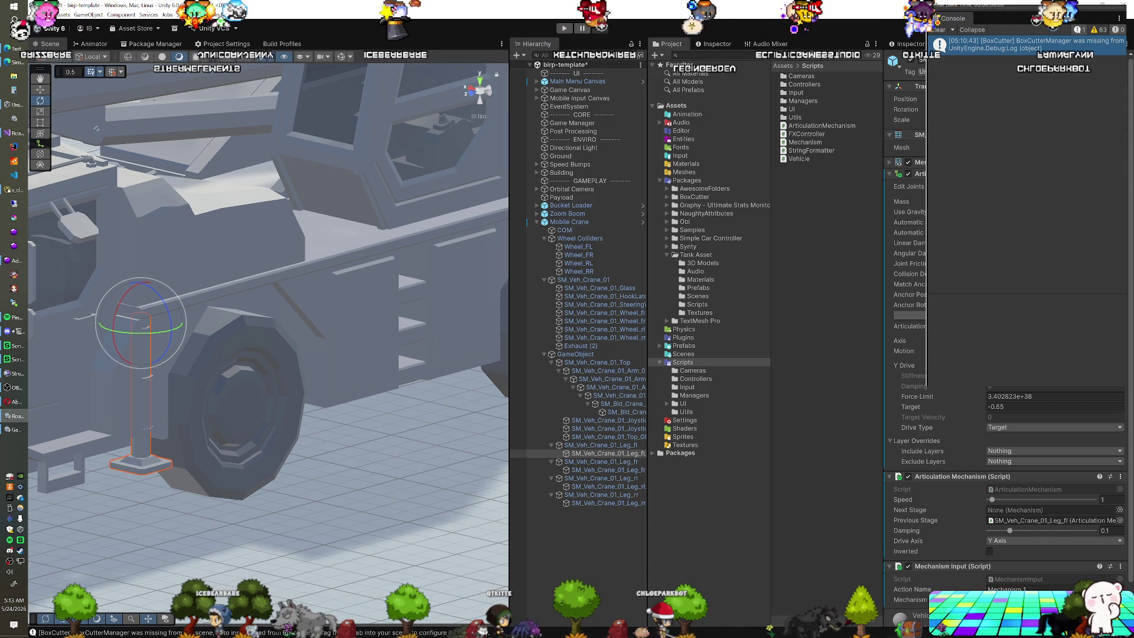
pyautogui.hotkey('ctrl', 's')
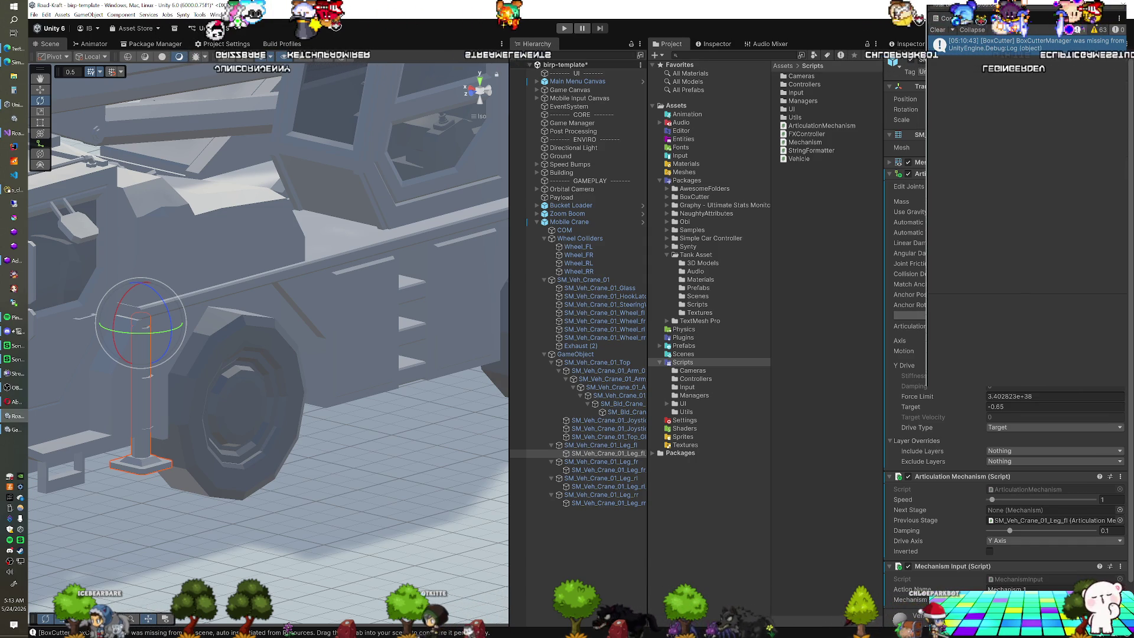
# Step: Limit the shaft's Y Drive with values 0 and 0.05, invert its direction, and start play
pyautogui.click(904, 351)
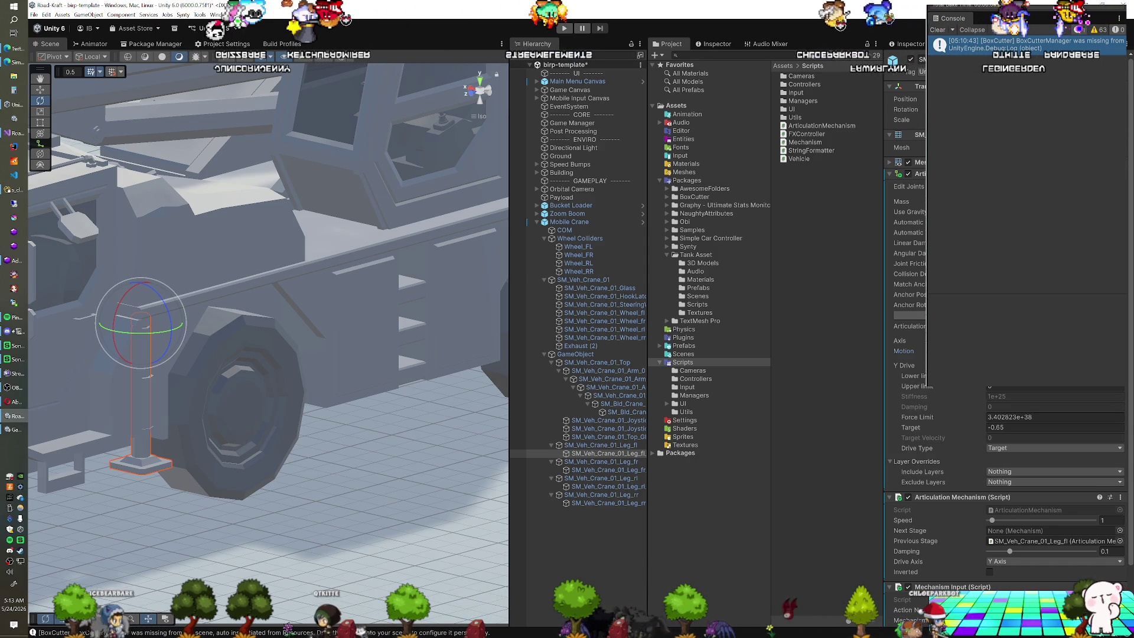
pyautogui.click(1008, 426)
pyautogui.write('0')
pyautogui.click(1008, 387)
pyautogui.write('0.05')
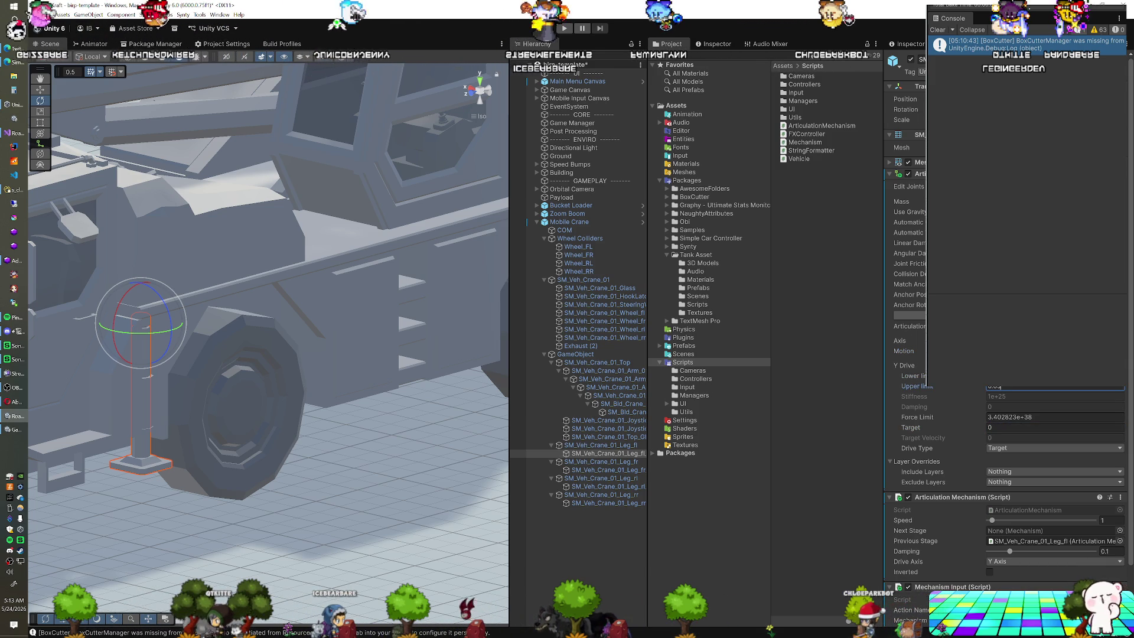
pyautogui.click(990, 572)
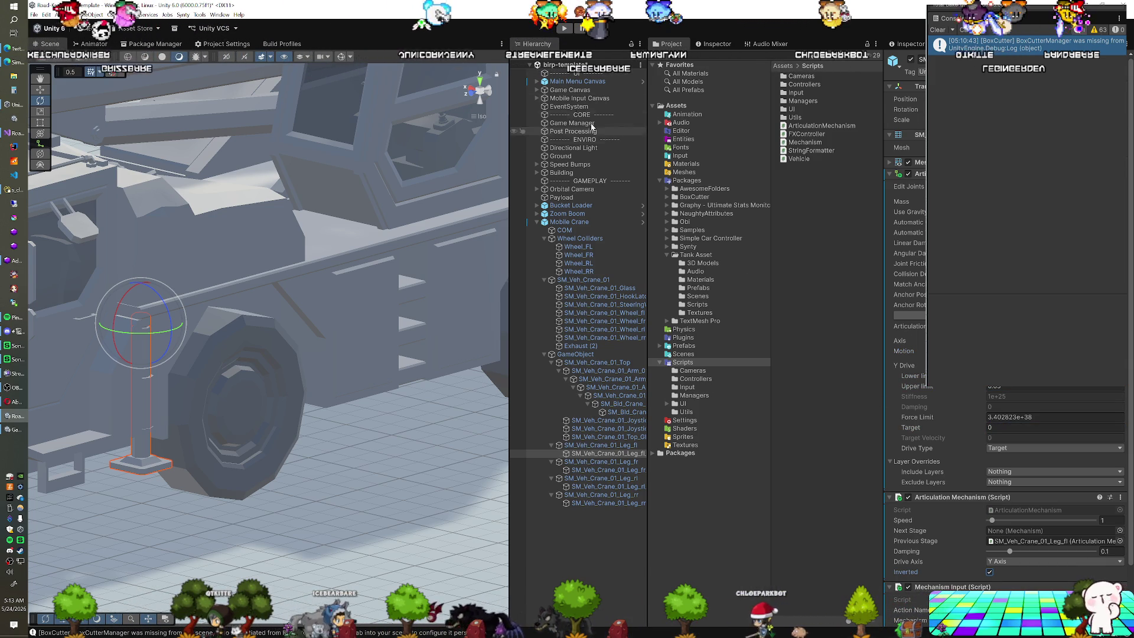
pyautogui.click(564, 28)
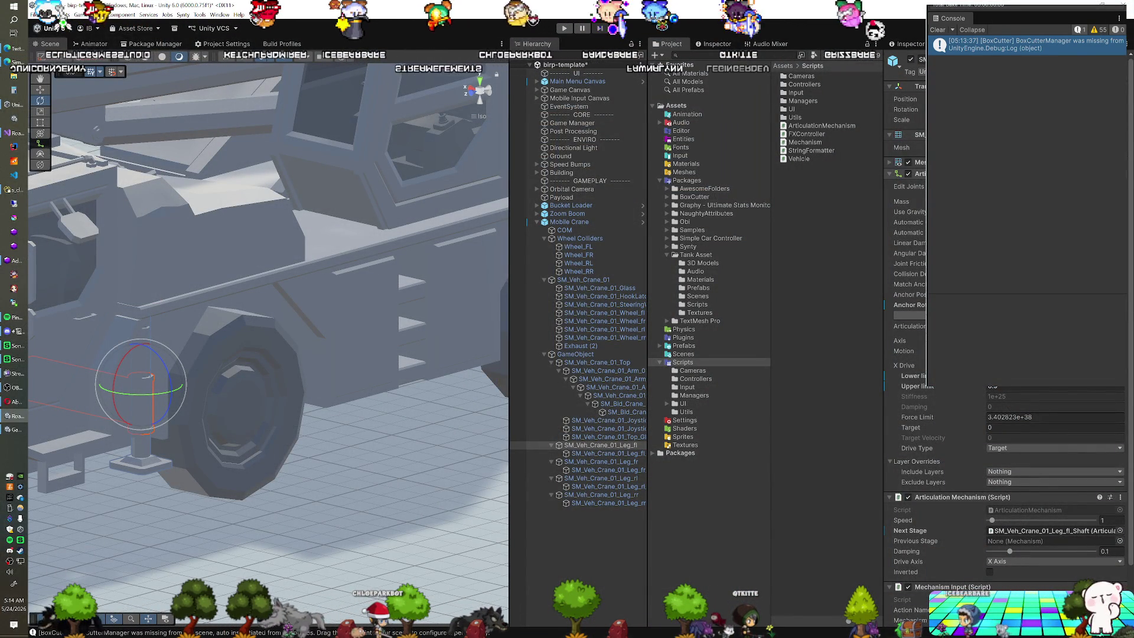
# Step: Compare the front legs' shafts, then pin Leg_fl_Shaft's settings in a second Inspector tab
pyautogui.click(600, 461)
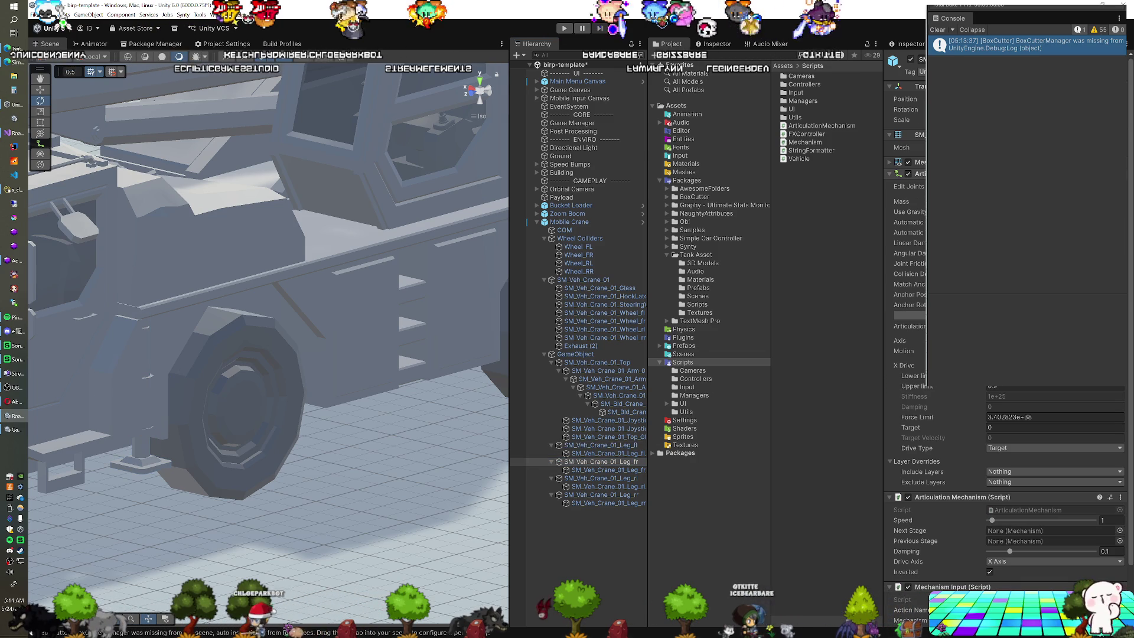
pyautogui.click(603, 452)
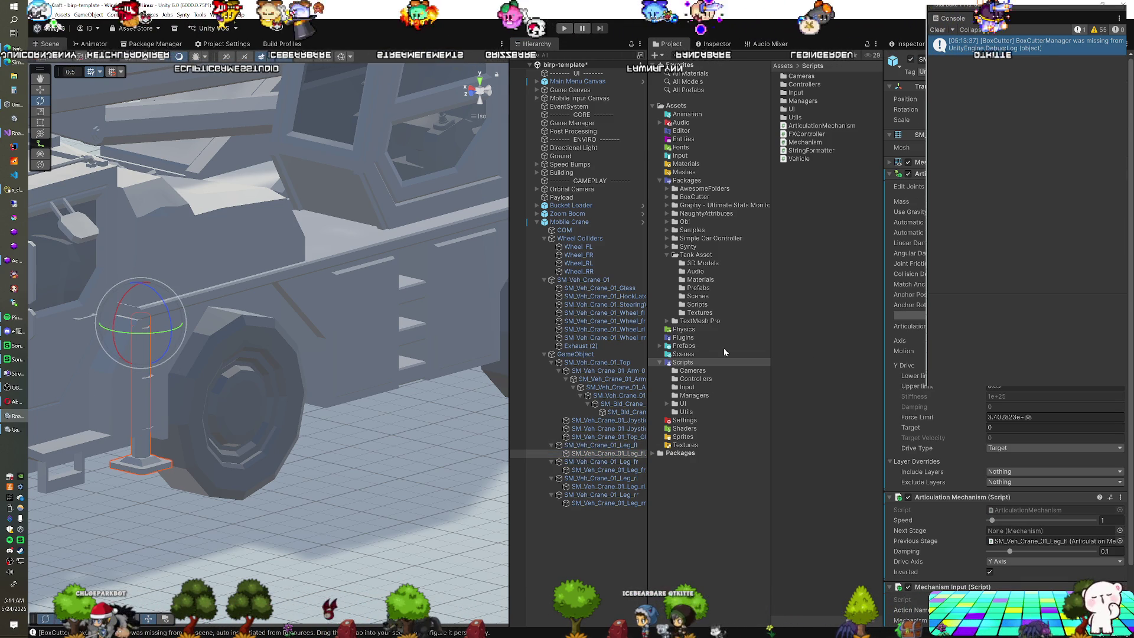
pyautogui.click(605, 471)
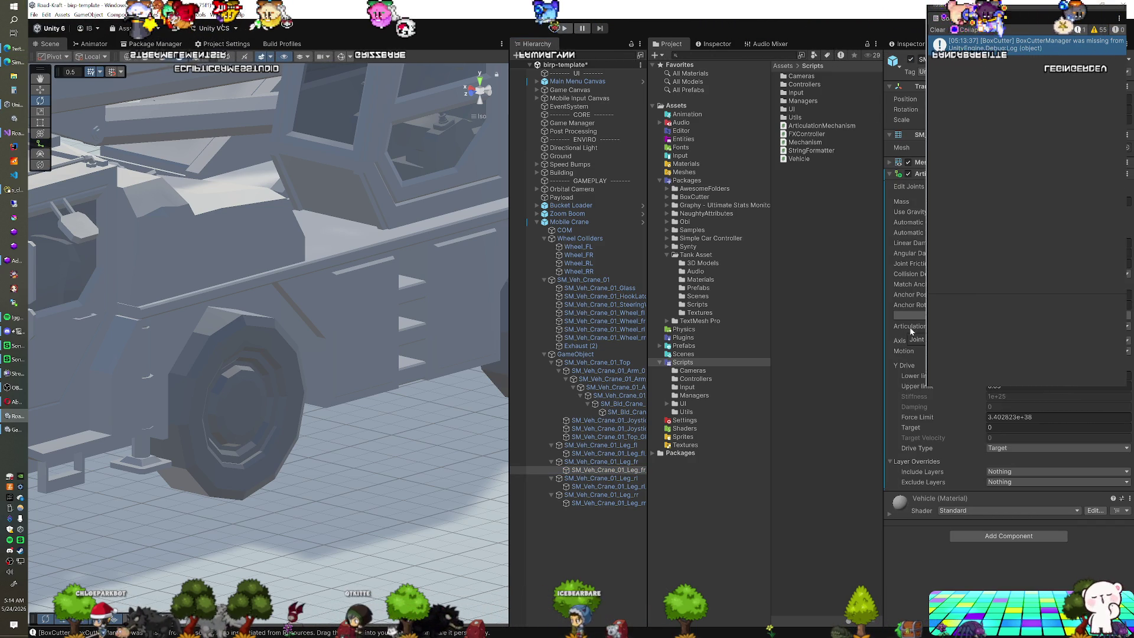
pyautogui.click(607, 454)
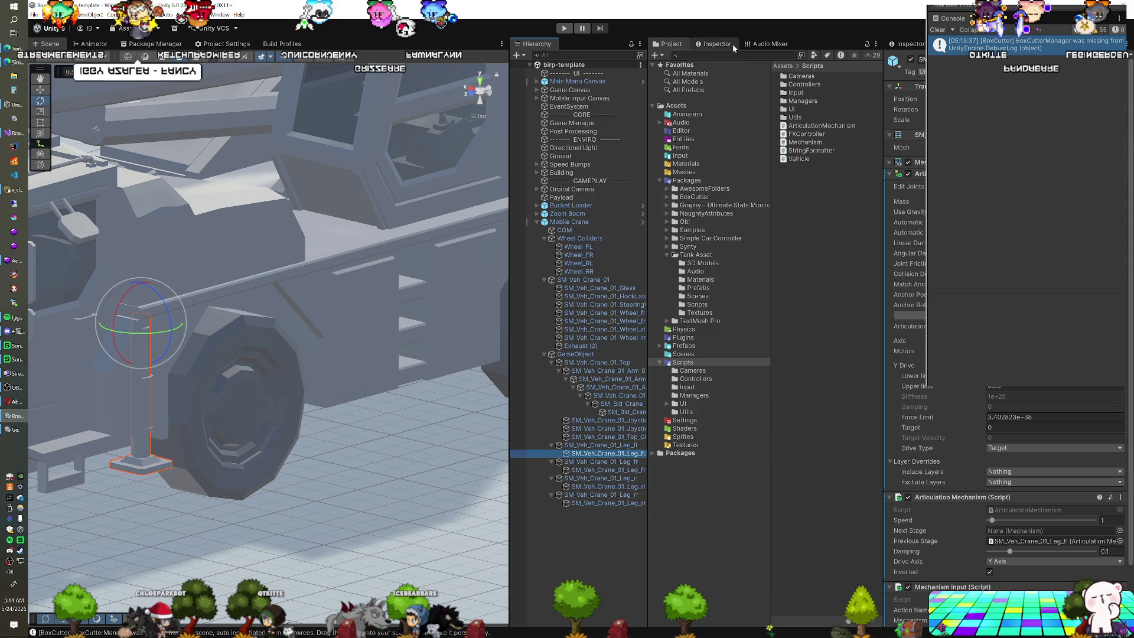
pyautogui.click(737, 45)
pyautogui.click(671, 44)
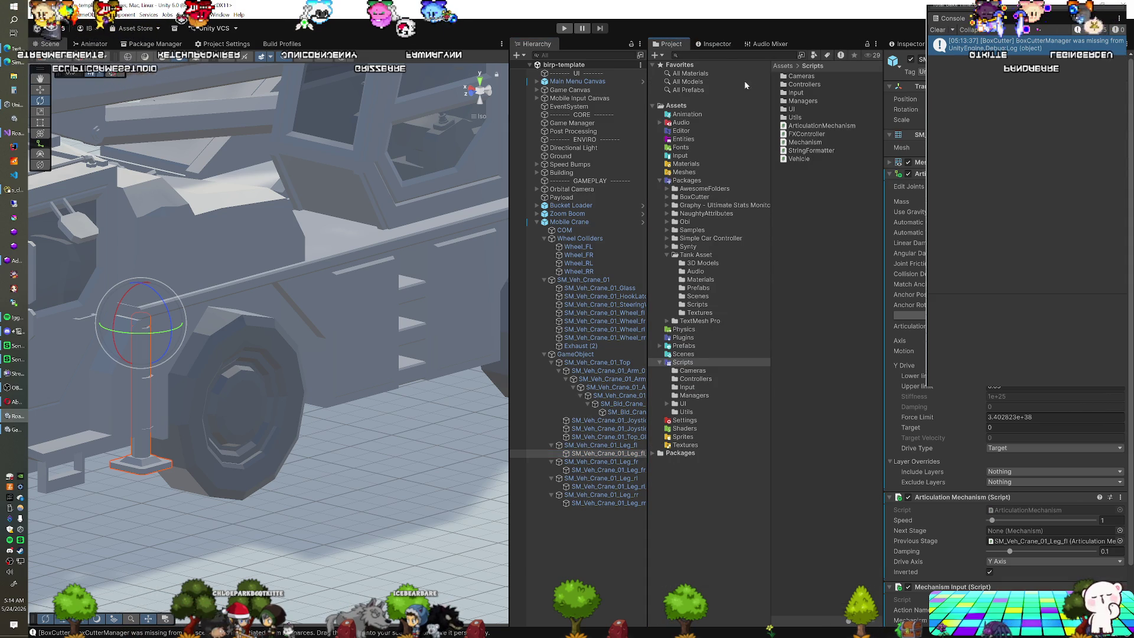
pyautogui.click(717, 44)
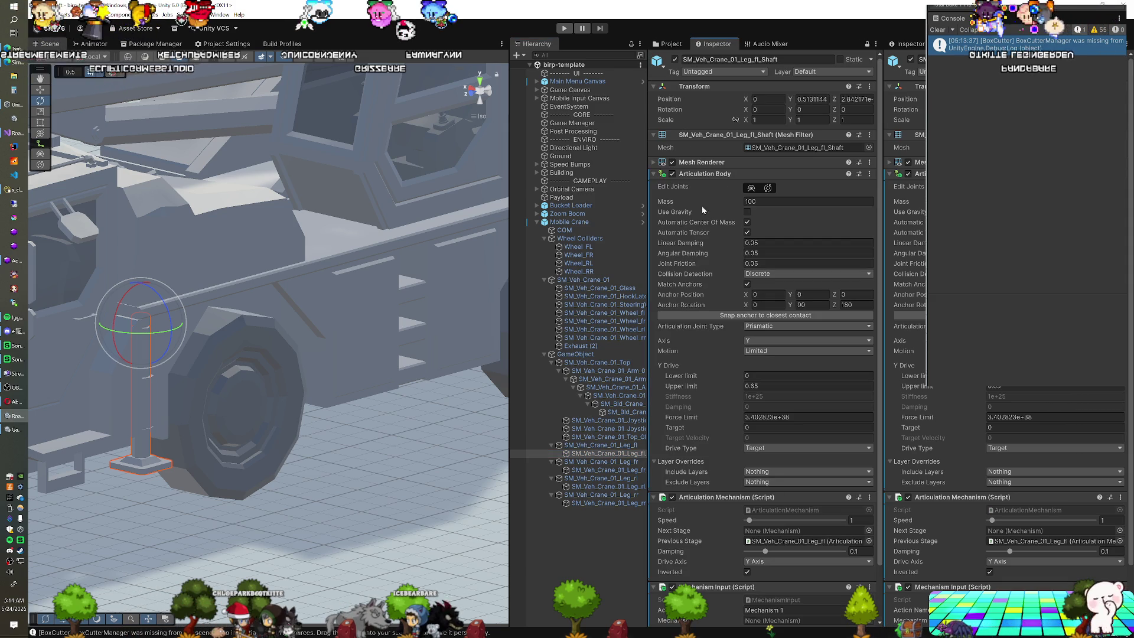
# Step: Copy the Articulation Mechanism from Leg_fl_Shaft onto Leg_fr_Shaft as a new component
pyautogui.click(605, 471)
pyautogui.scroll(-2, 731, 466)
pyautogui.rightClick(733, 438)
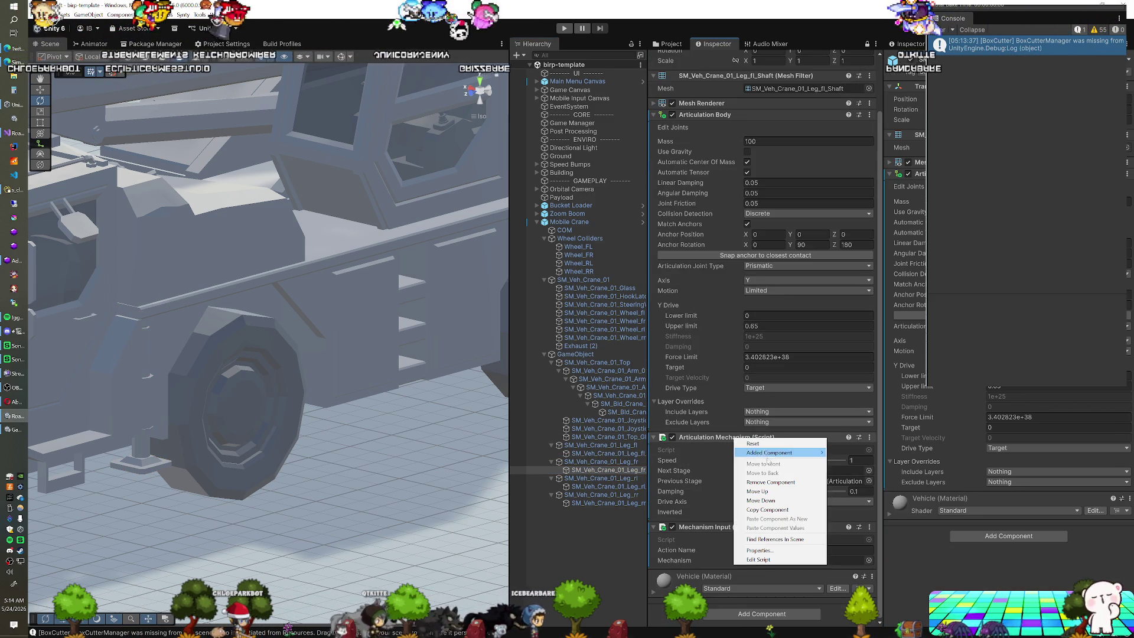
pyautogui.click(768, 509)
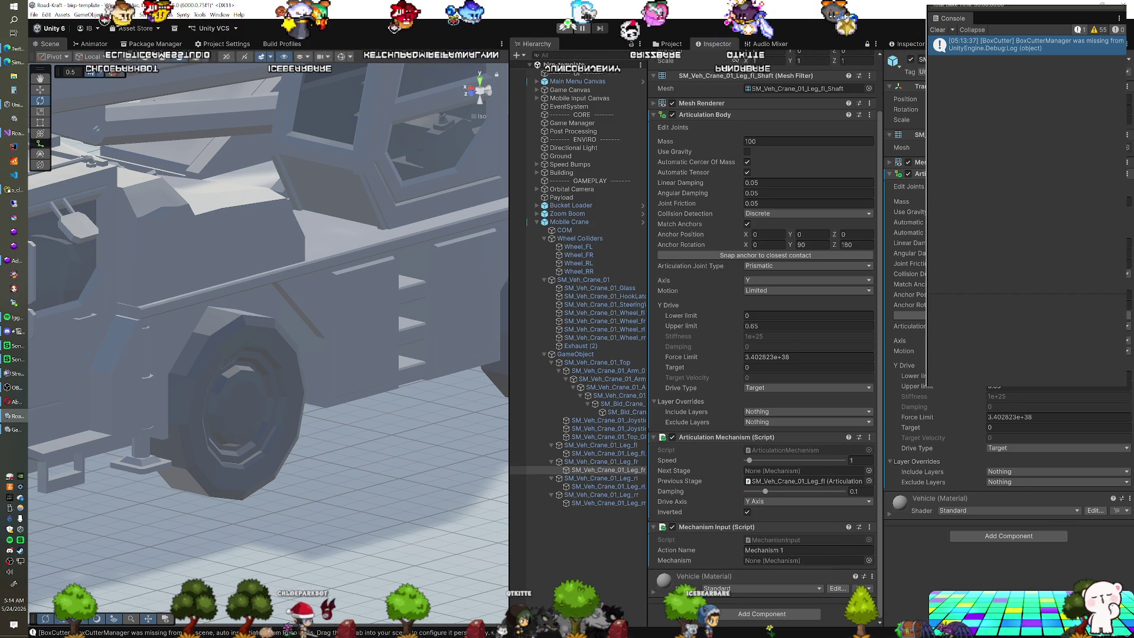
pyautogui.moveTo(709, 437); pyautogui.dragTo(613, 485)
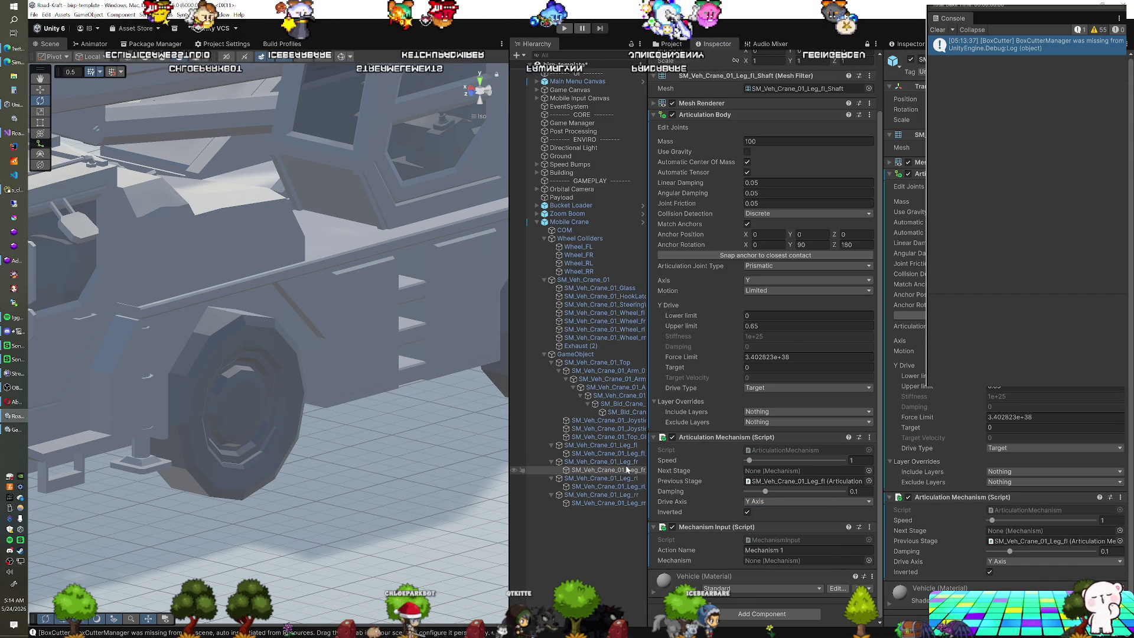
# Step: Paste Mechanism Input onto Leg_fr_Shaft, set its Previous Stage to Leg_fr, and start play
pyautogui.rightClick(697, 527)
pyautogui.click(734, 471)
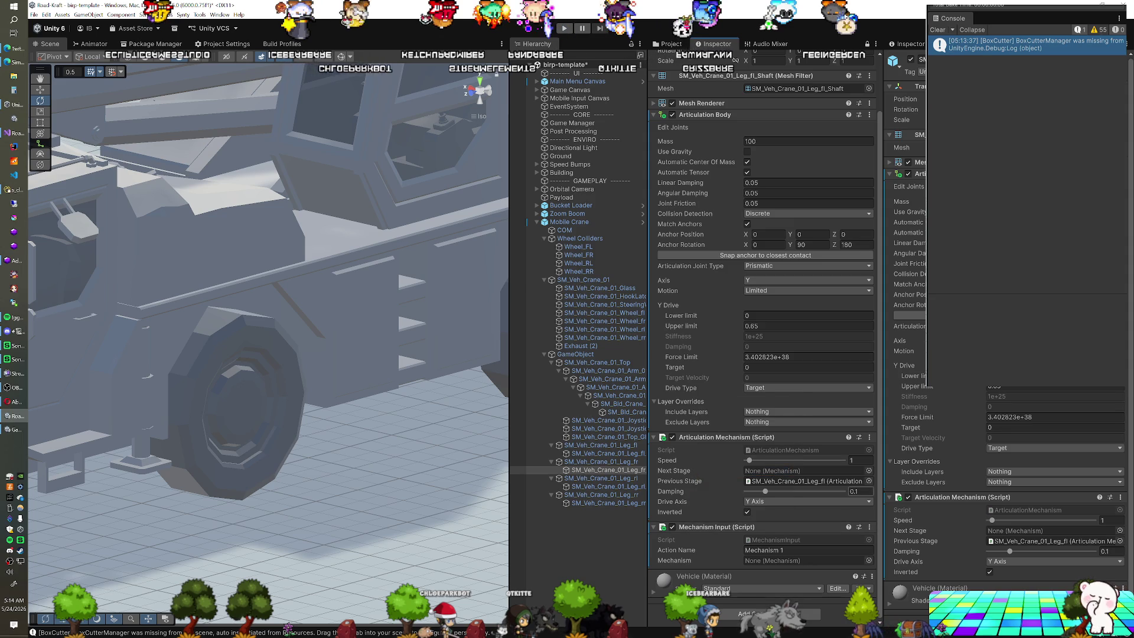
pyautogui.rightClick(943, 500)
pyautogui.click(973, 578)
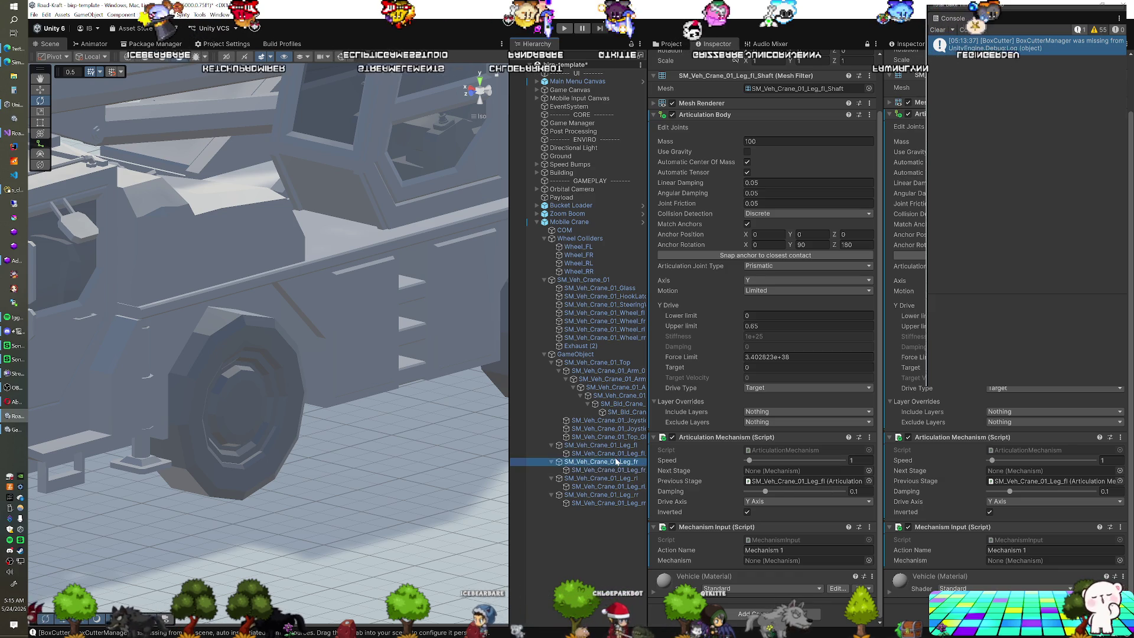
pyautogui.moveTo(1002, 490); pyautogui.dragTo(1040, 481)
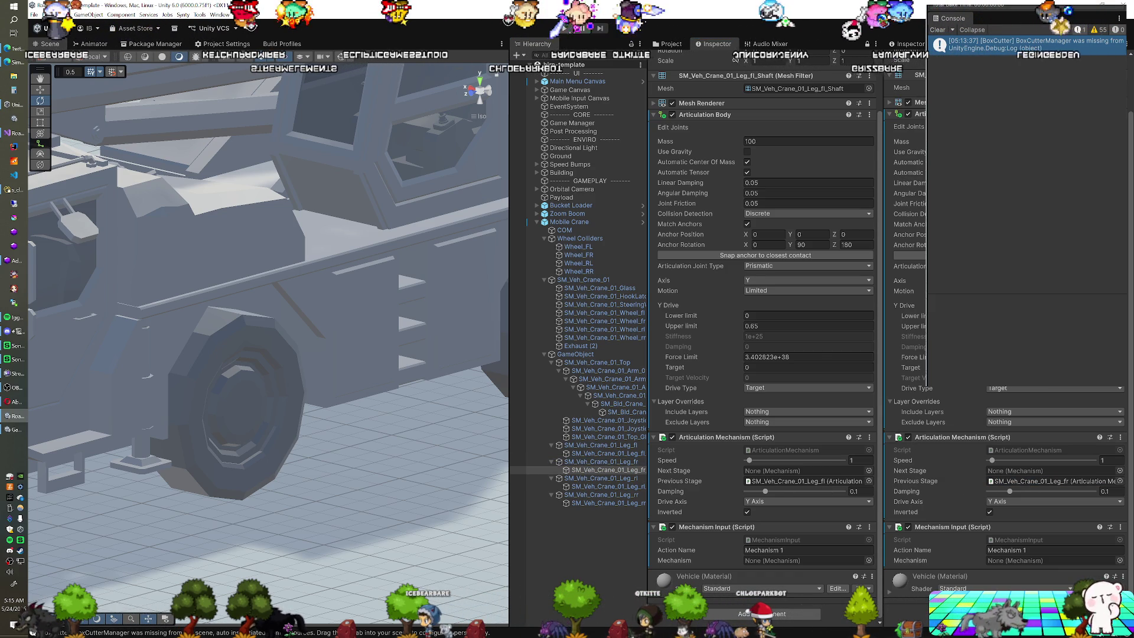
pyautogui.click(565, 28)
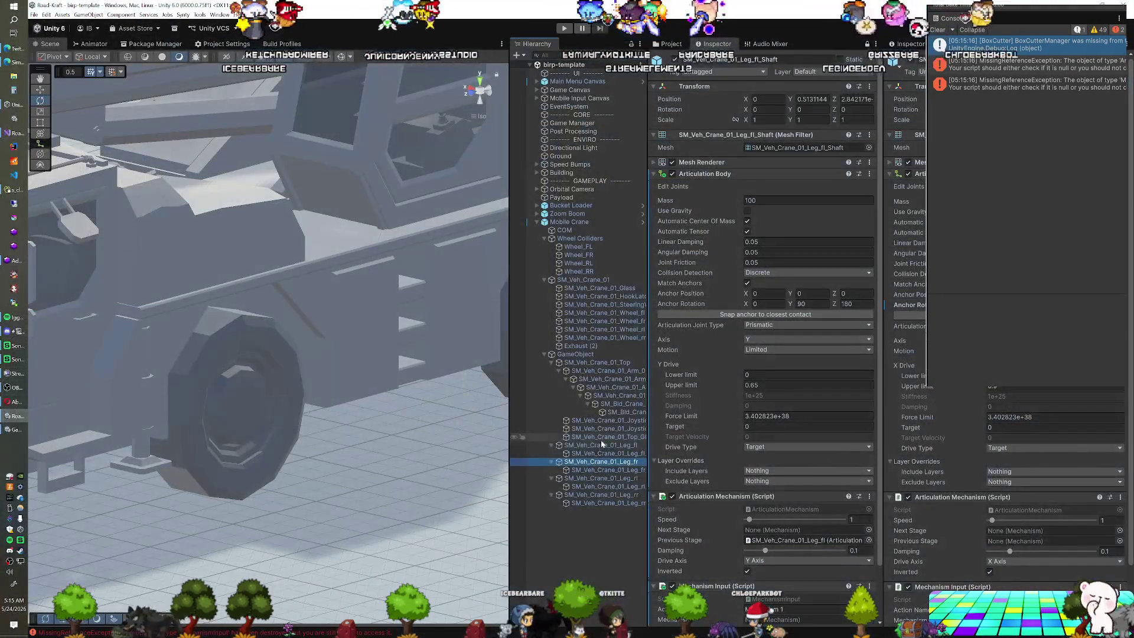
# Step: Select SM_Veh_Crane_01_Leg_fl and tick Inverted on its Articulation Mechanism
pyautogui.keyDown('ctrl'); pyautogui.click(602, 437); pyautogui.keyUp('ctrl')
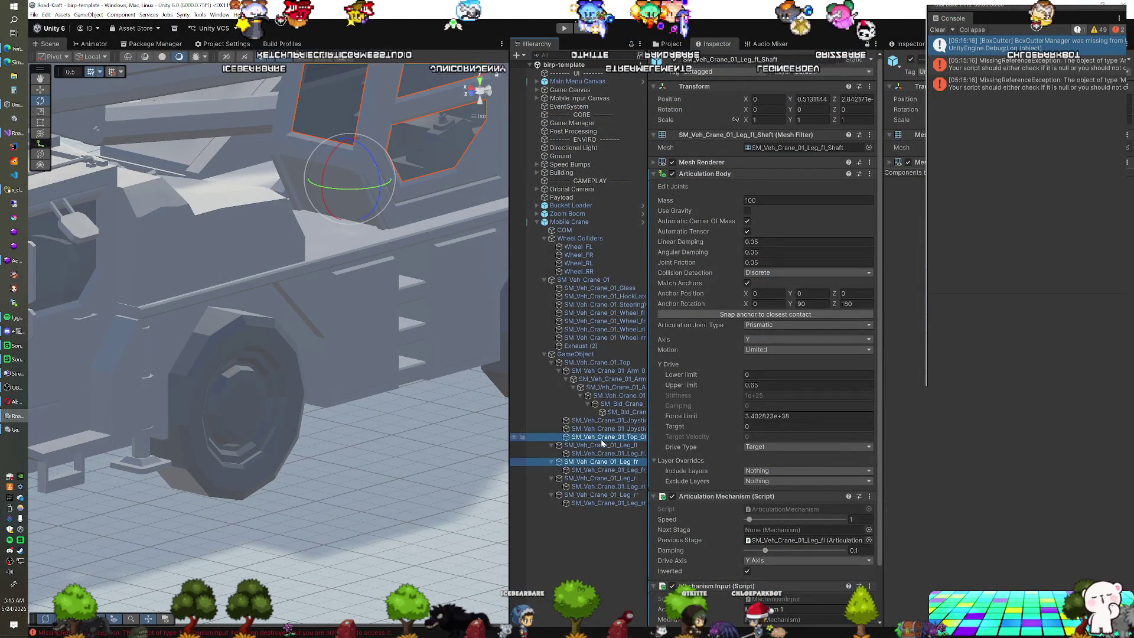
pyautogui.click(601, 444)
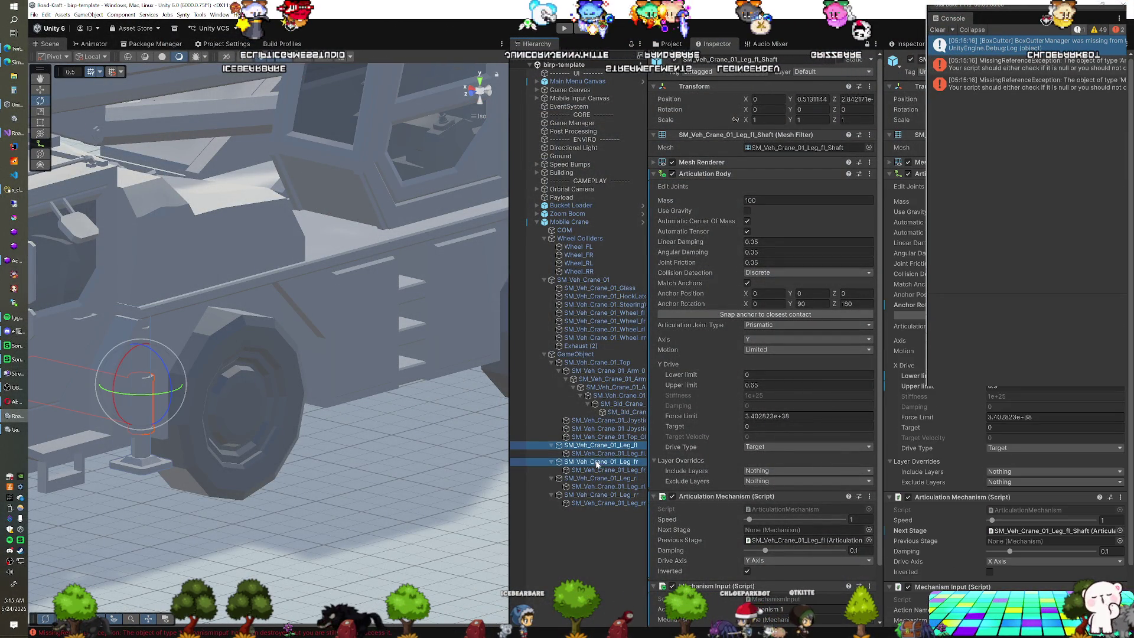
pyautogui.click(990, 571)
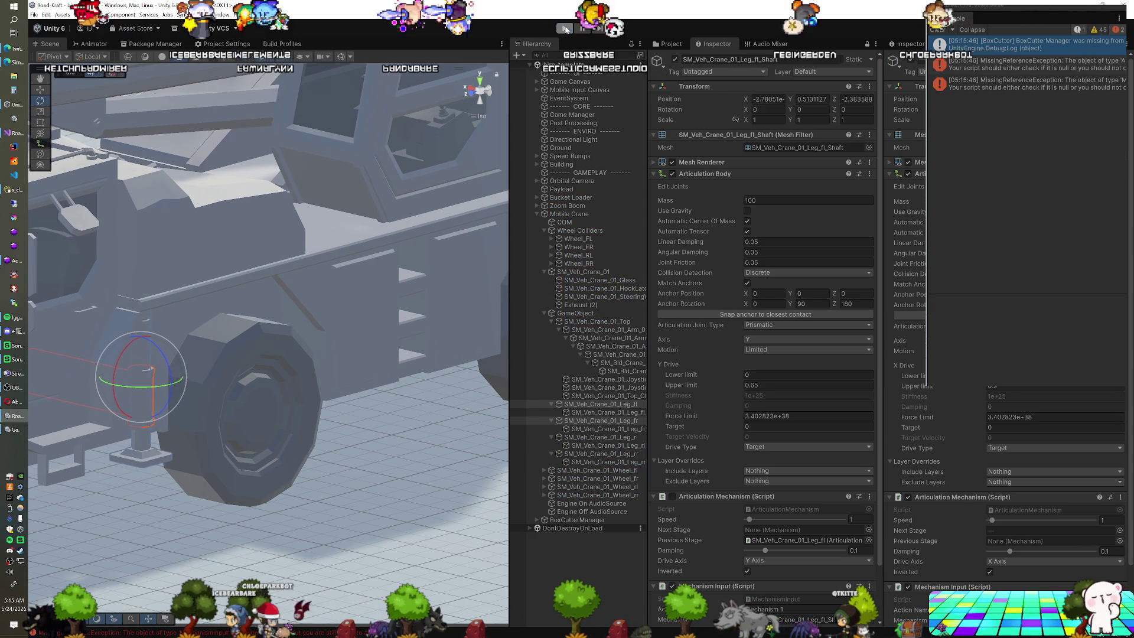
# Step: Stop play and set the front-right leg's Next Stage to its shaft, Leg_fr_Shaft
pyautogui.click(565, 30)
pyautogui.click(605, 447)
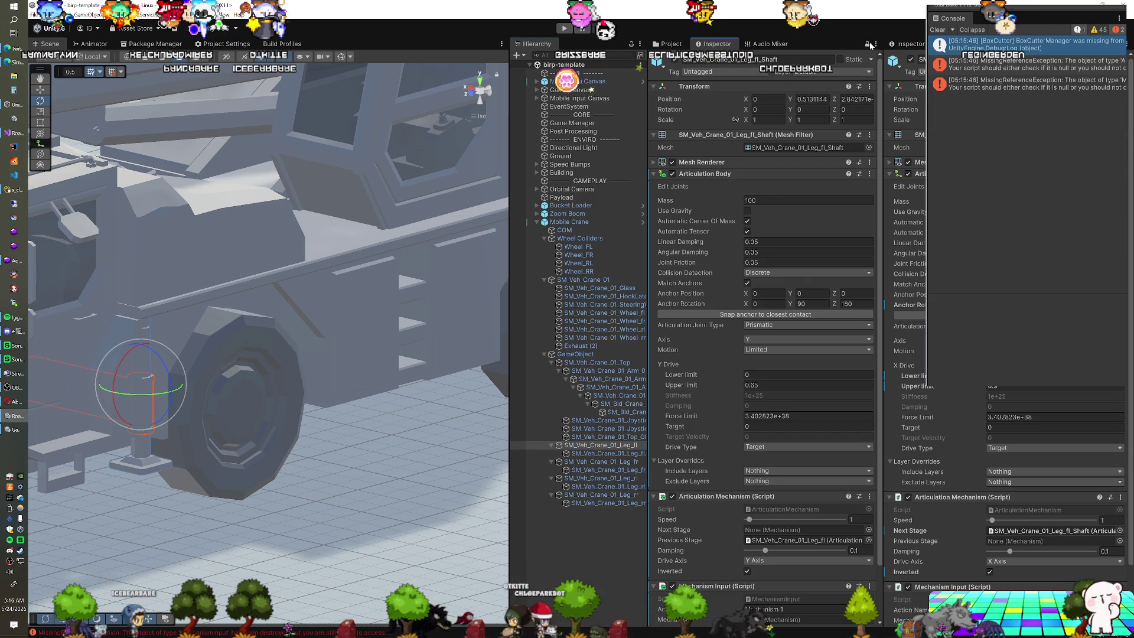
pyautogui.click(668, 43)
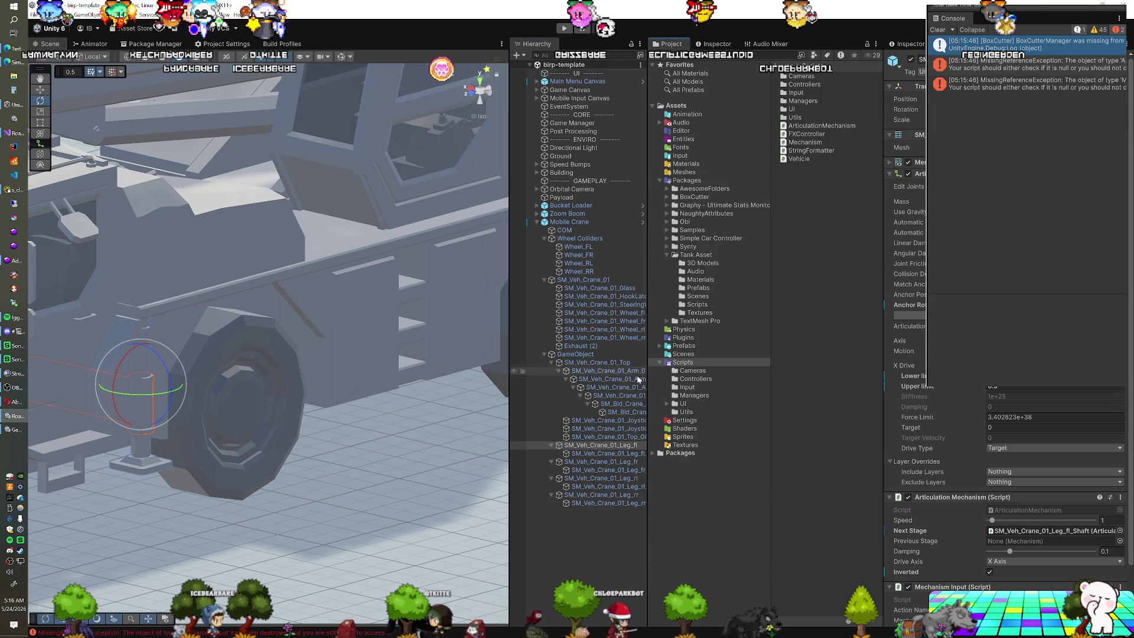
pyautogui.click(611, 461)
pyautogui.click(615, 444)
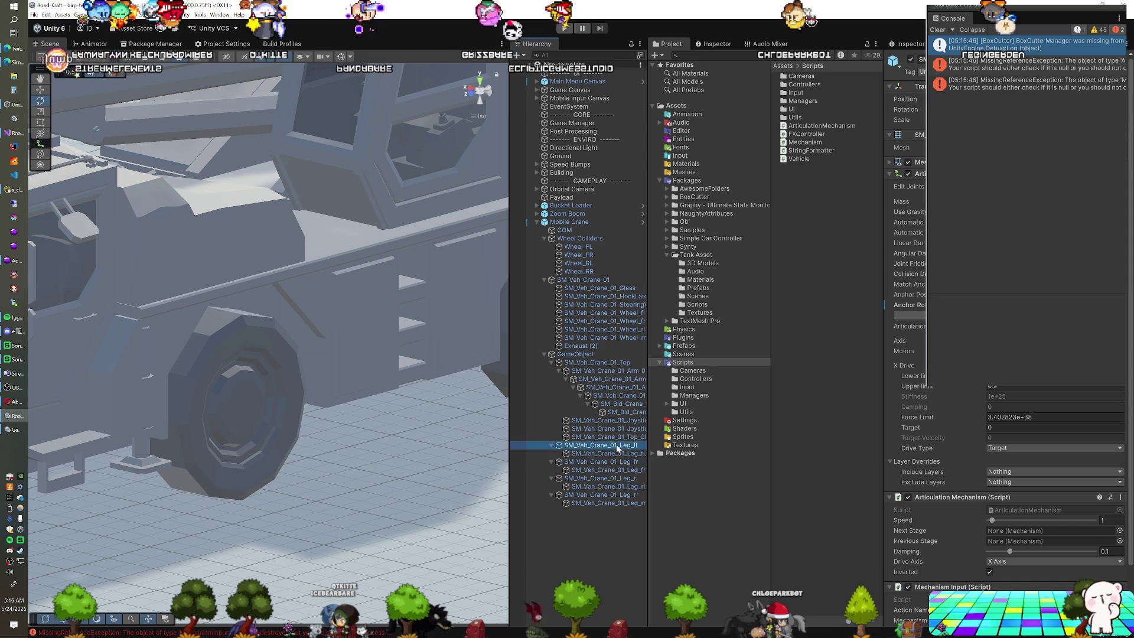
pyautogui.click(615, 462)
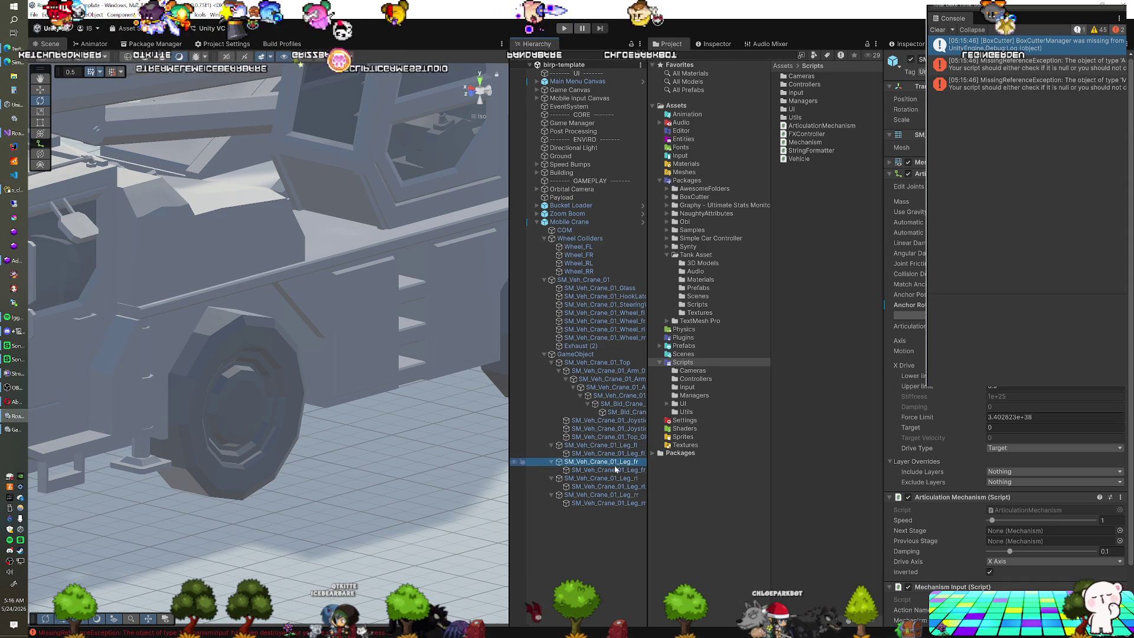
pyautogui.moveTo(616, 465); pyautogui.dragTo(1025, 533)
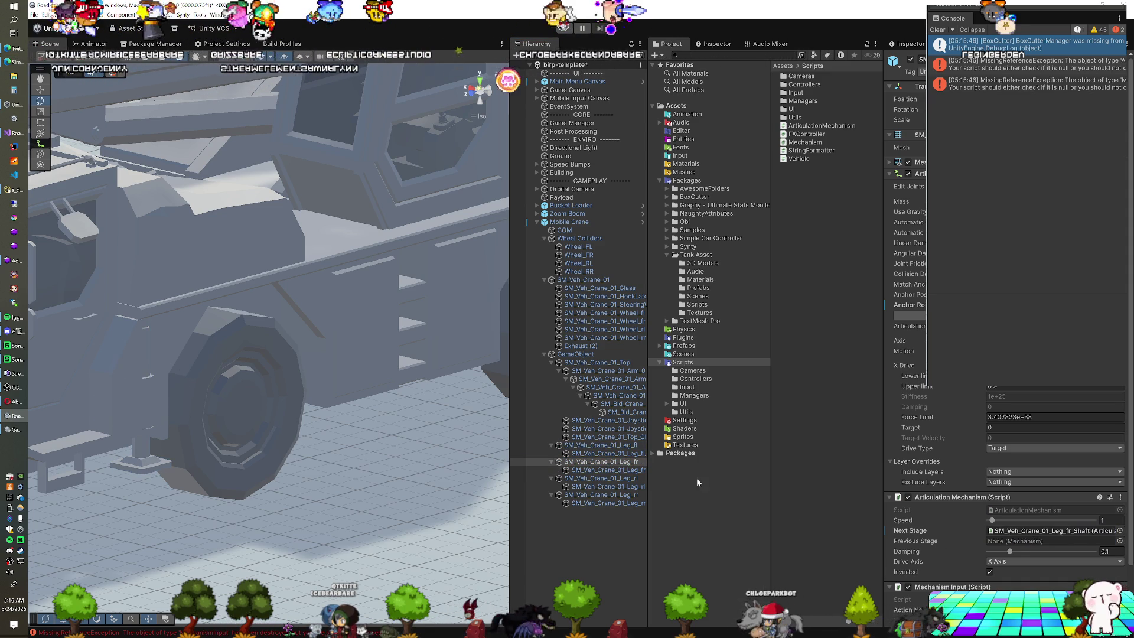
# Step: Verify the front-right shaft's Previous Stage and leg's Next Stage against the front-left pair
pyautogui.click(624, 453)
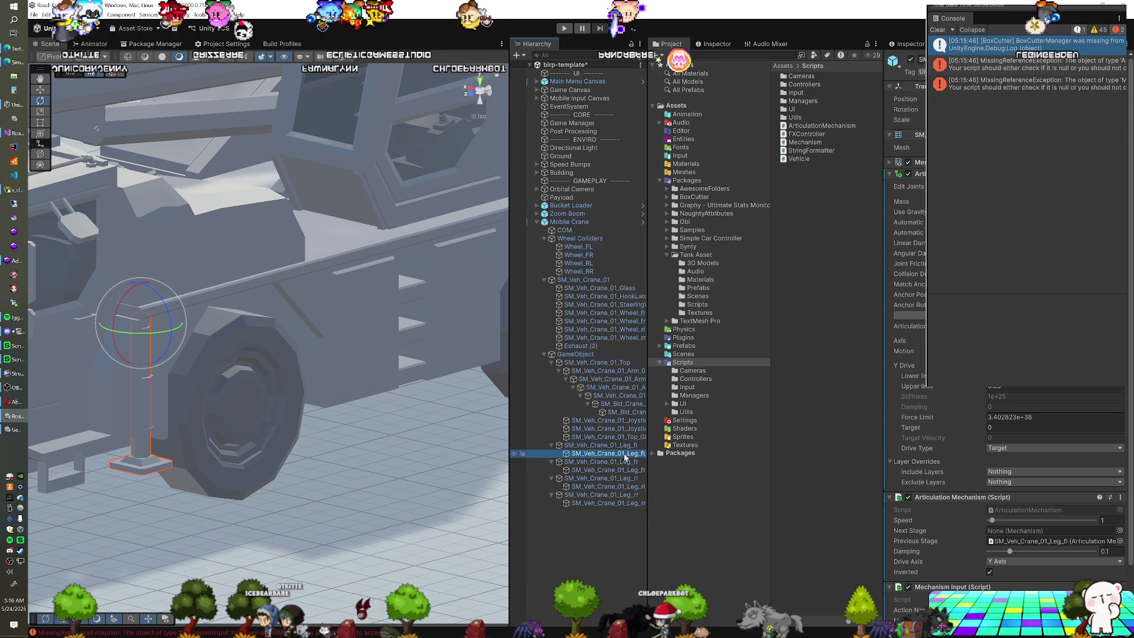
pyautogui.click(621, 470)
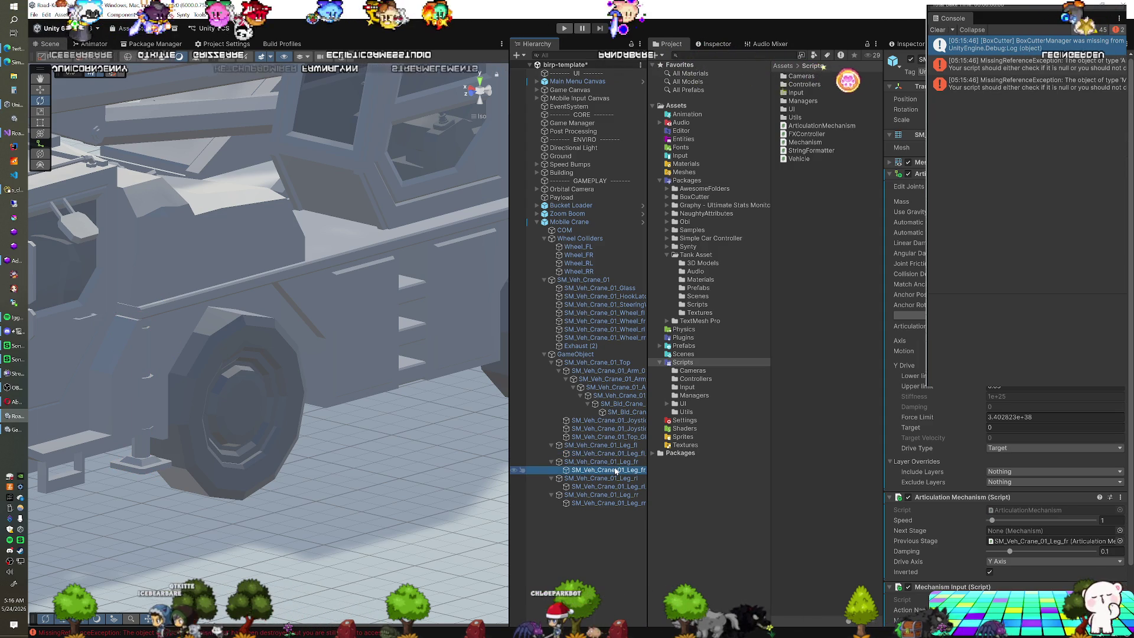
pyautogui.click(616, 462)
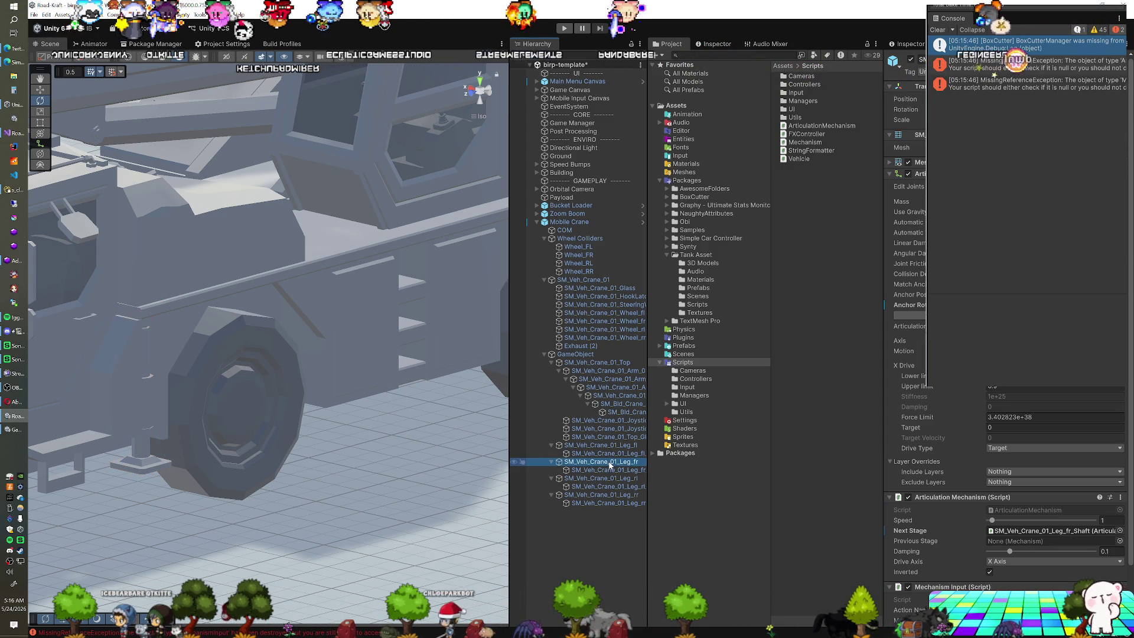
pyautogui.click(614, 446)
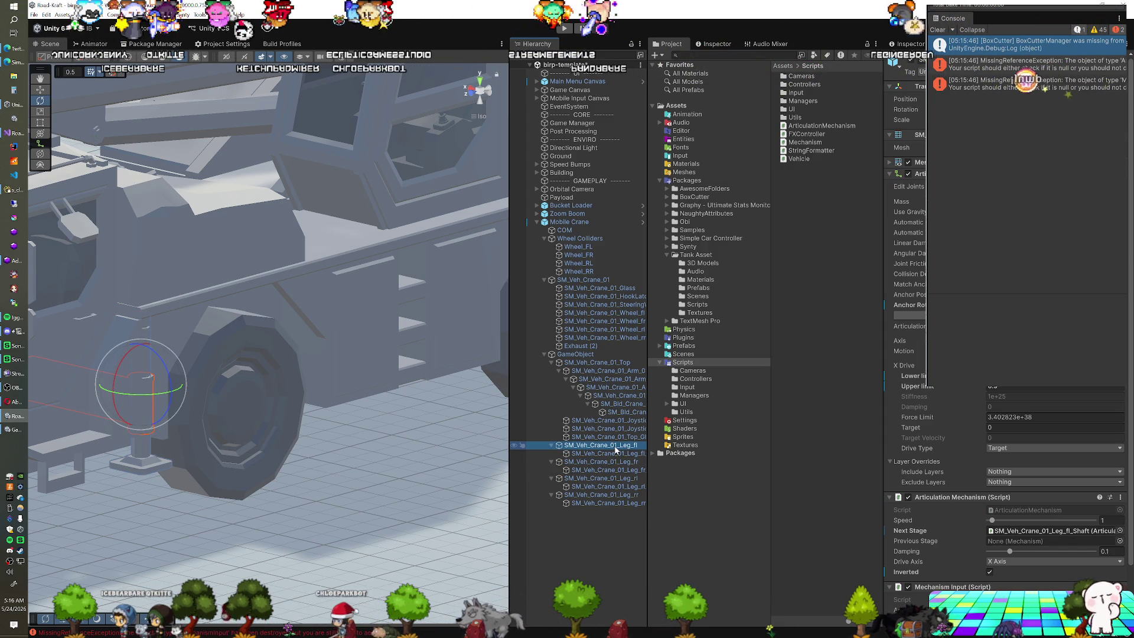
pyautogui.click(616, 463)
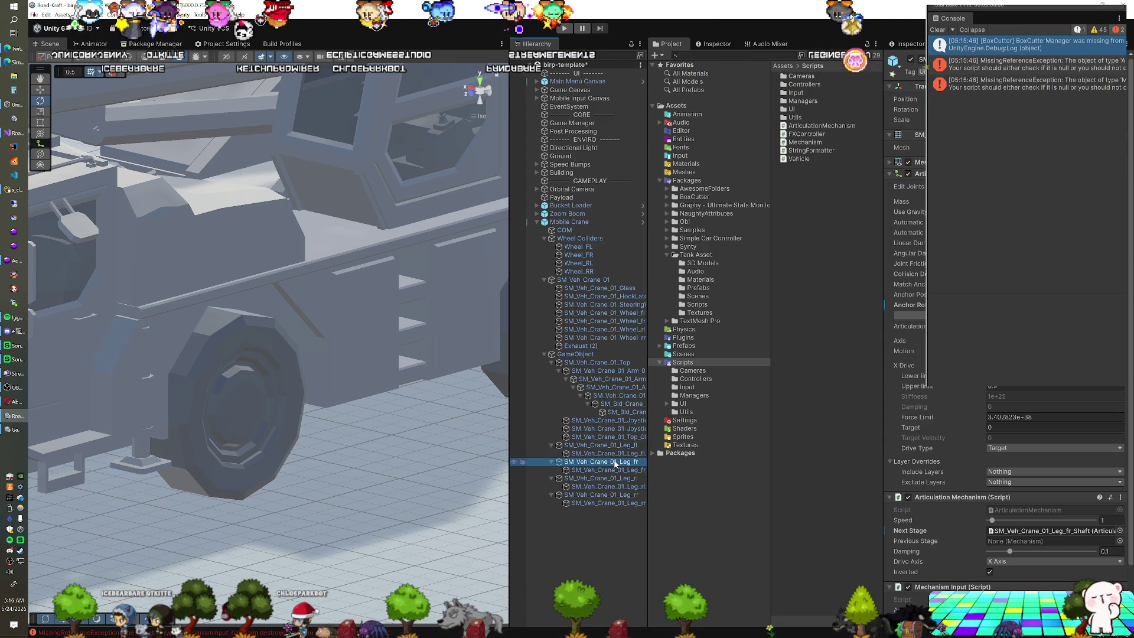
pyautogui.click(616, 469)
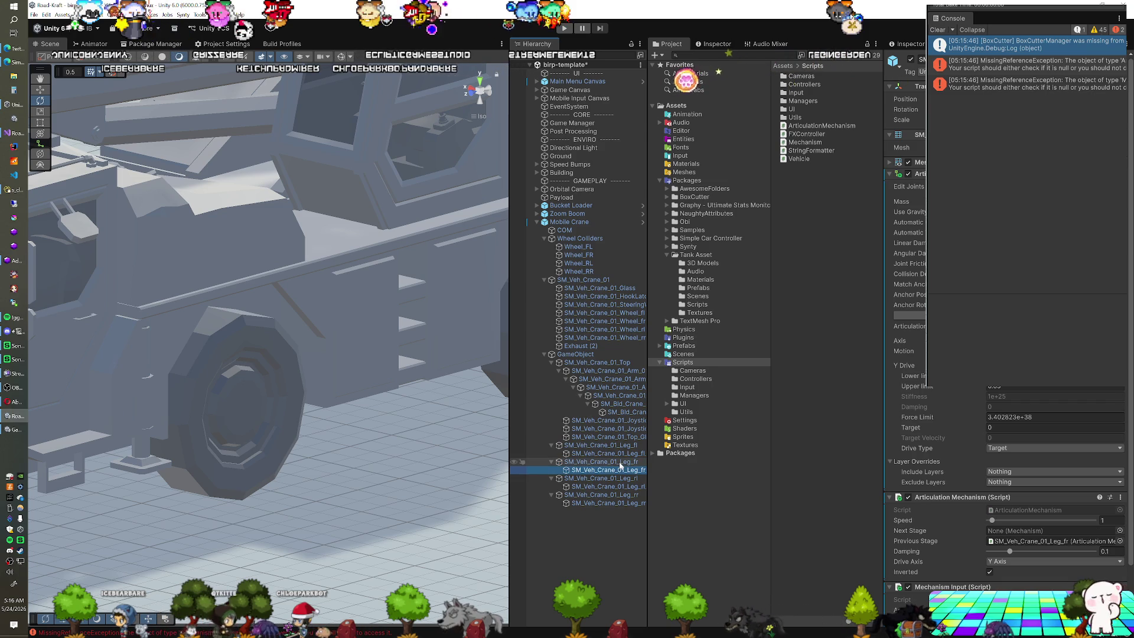
pyautogui.click(619, 454)
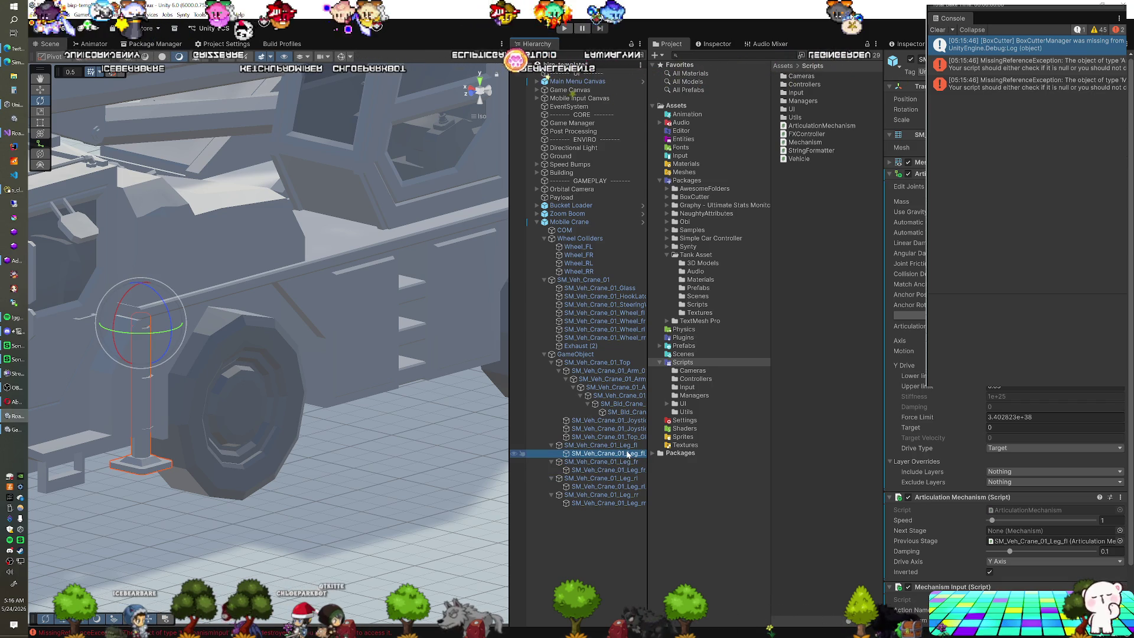
# Step: Recheck the front-left leg and shaft stage and drive settings, then run the play test
pyautogui.click(615, 446)
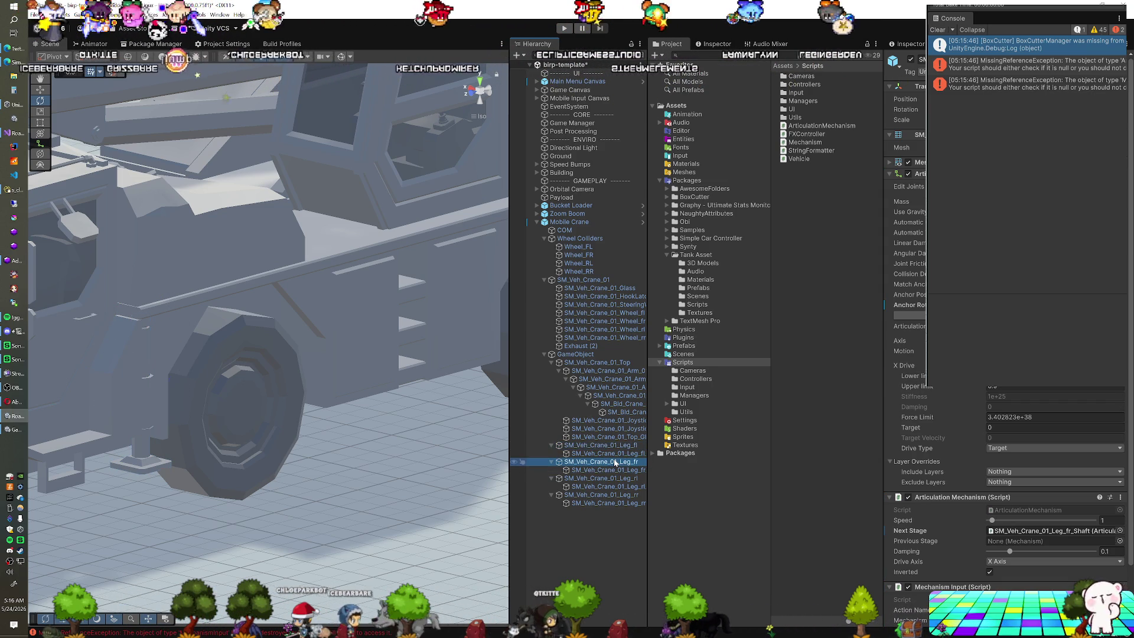
pyautogui.click(617, 453)
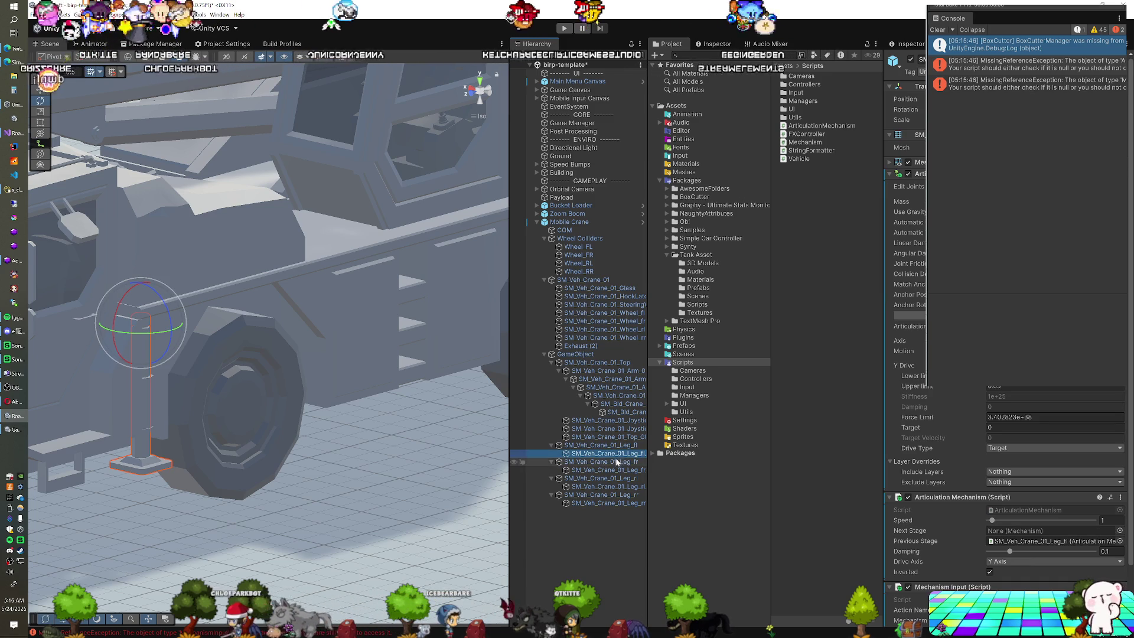
pyautogui.click(615, 470)
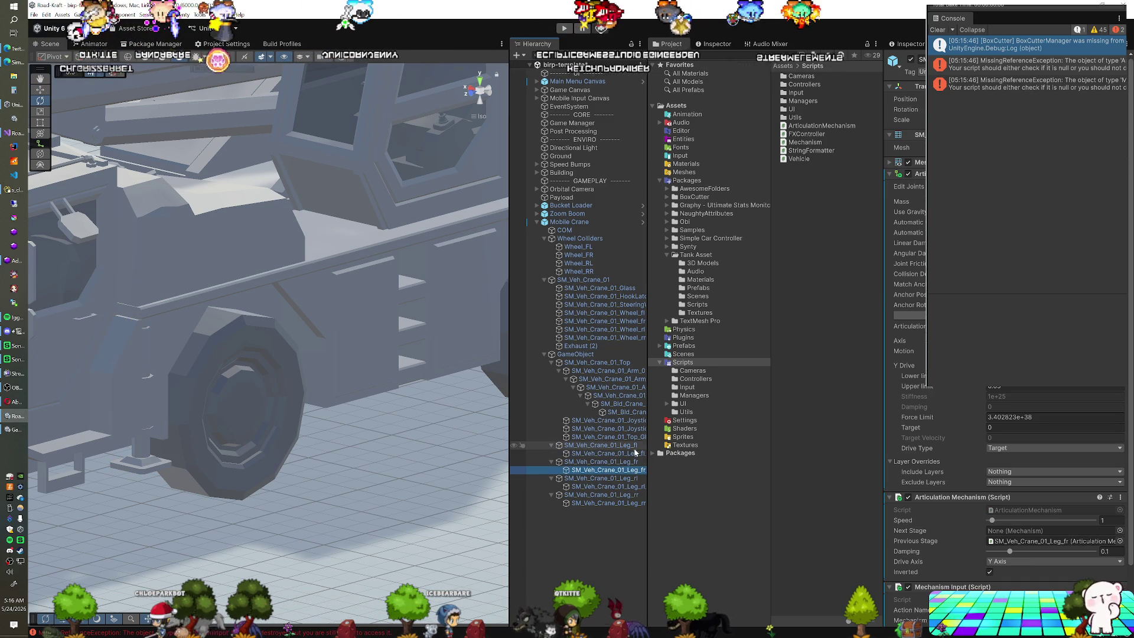
pyautogui.click(603, 446)
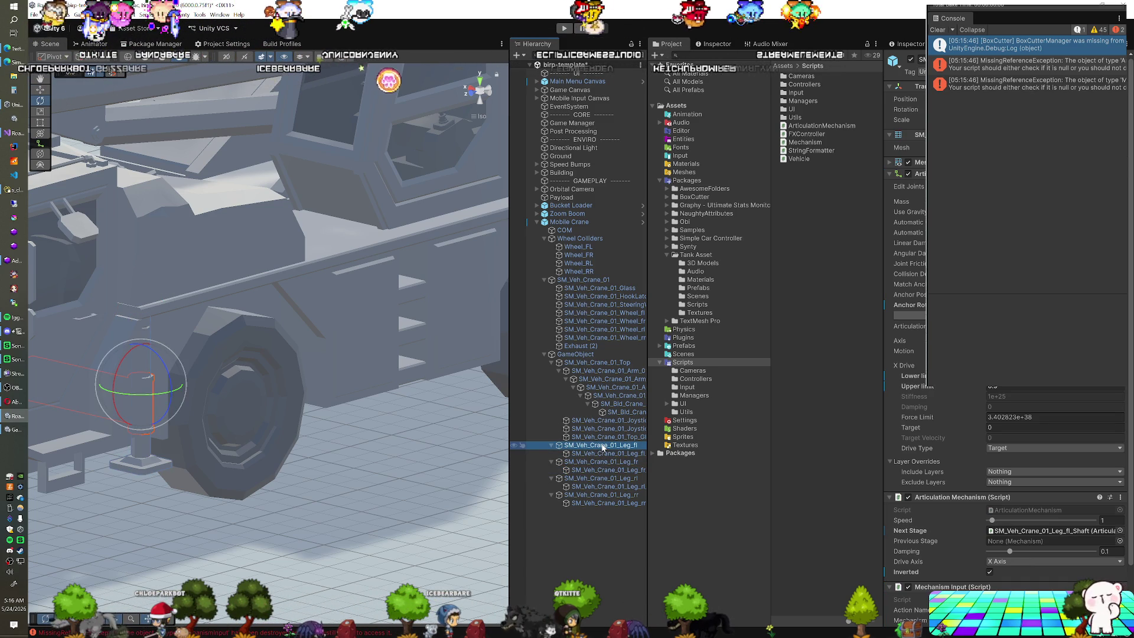
pyautogui.click(607, 454)
pyautogui.click(607, 471)
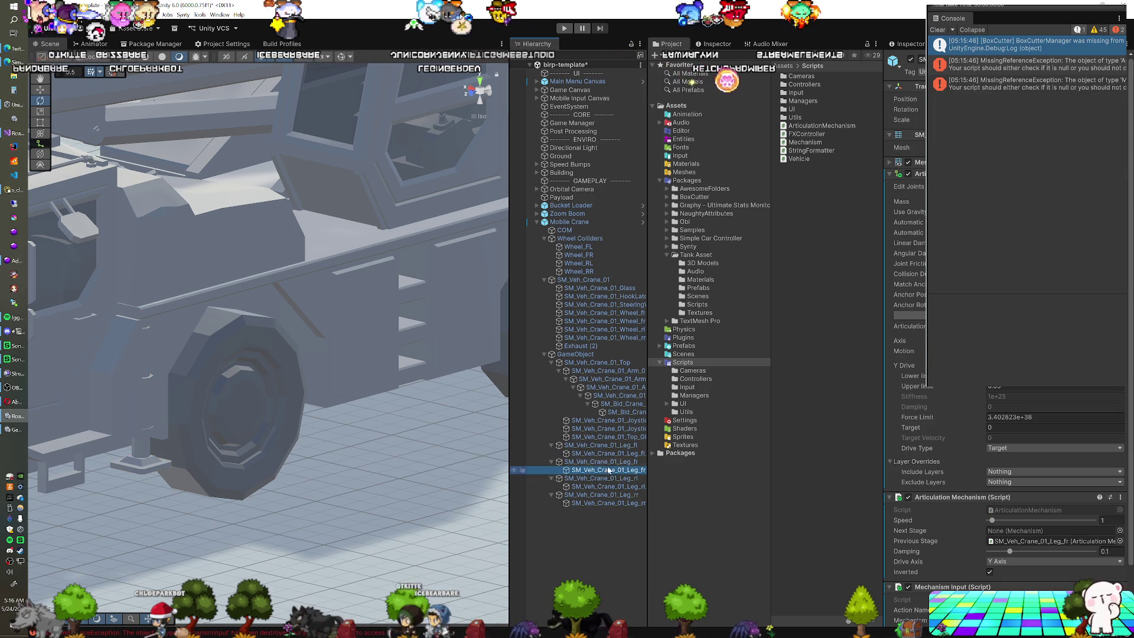
pyautogui.click(563, 29)
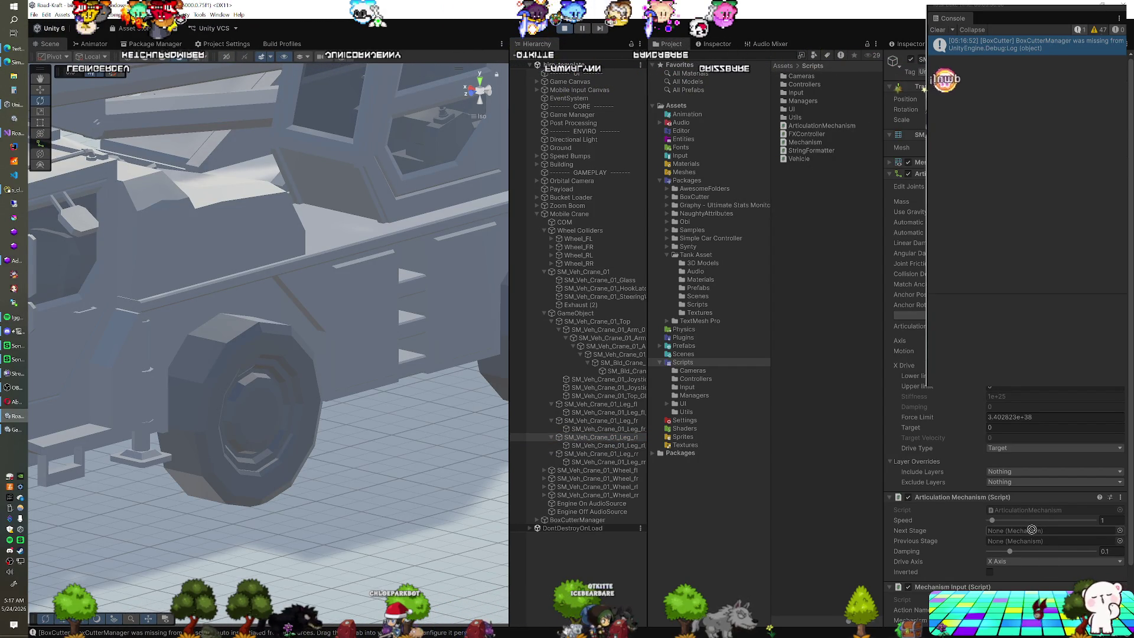
pyautogui.click(600, 444)
# Step: During play, review the front legs' and shafts' stage links, revealing the front-right shaft's Previous Stage
pyautogui.click(598, 428)
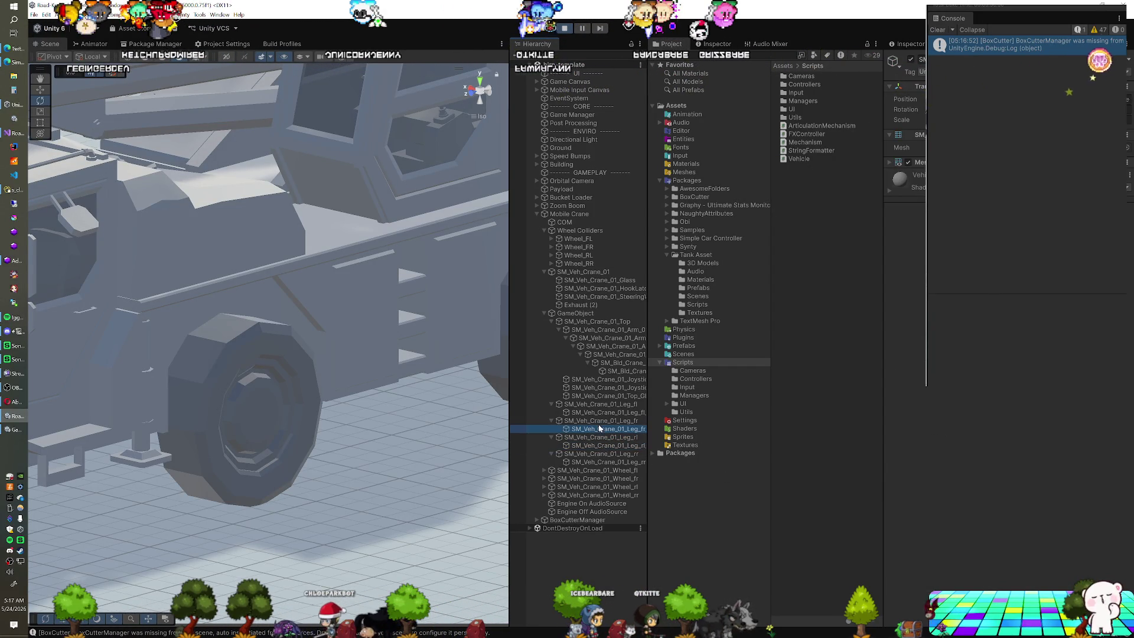
pyautogui.click(597, 422)
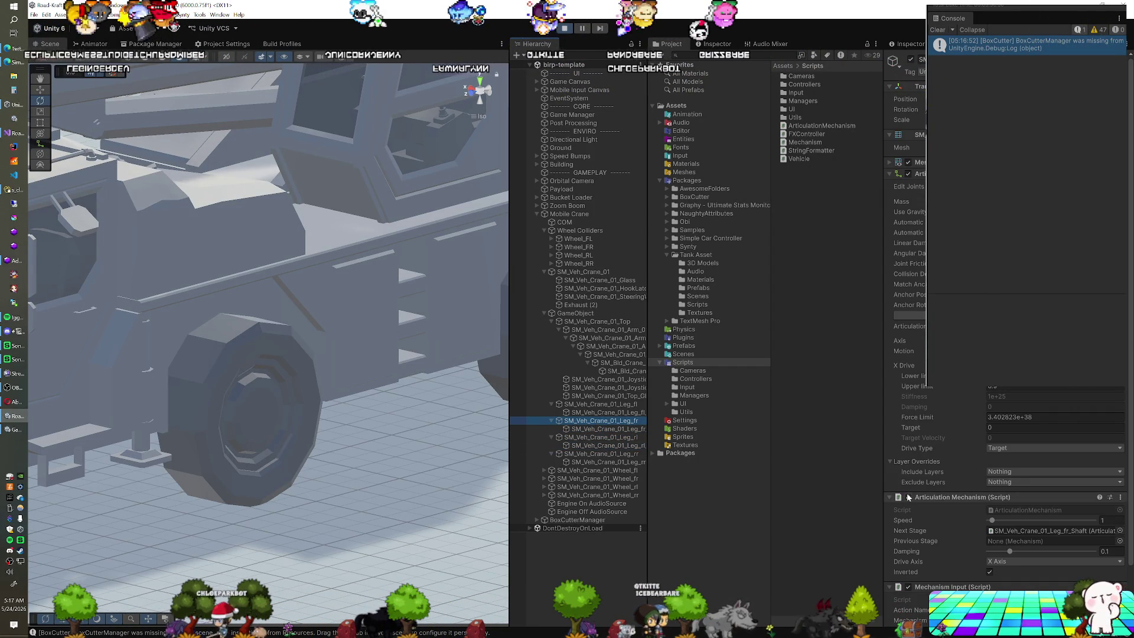
pyautogui.click(608, 430)
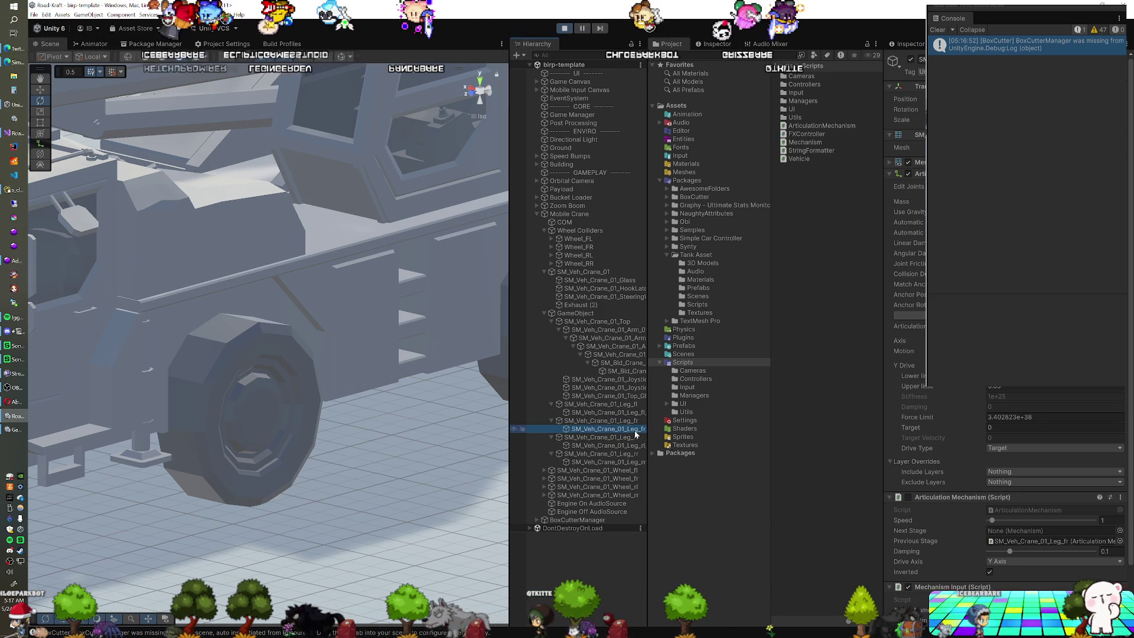
pyautogui.click(623, 422)
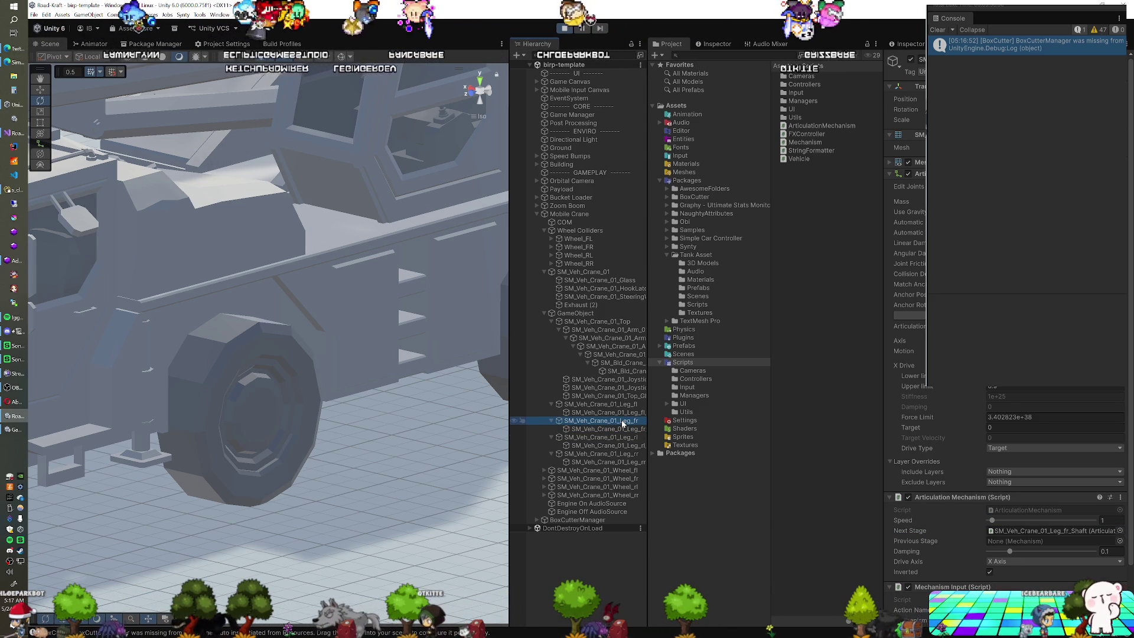
pyautogui.click(619, 405)
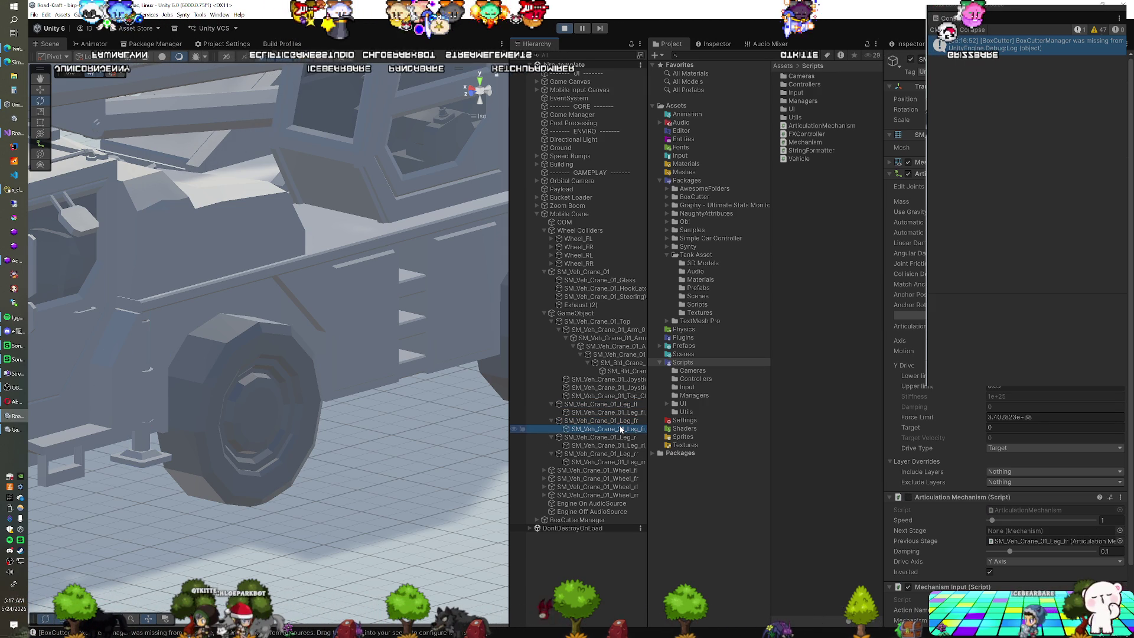
pyautogui.click(622, 413)
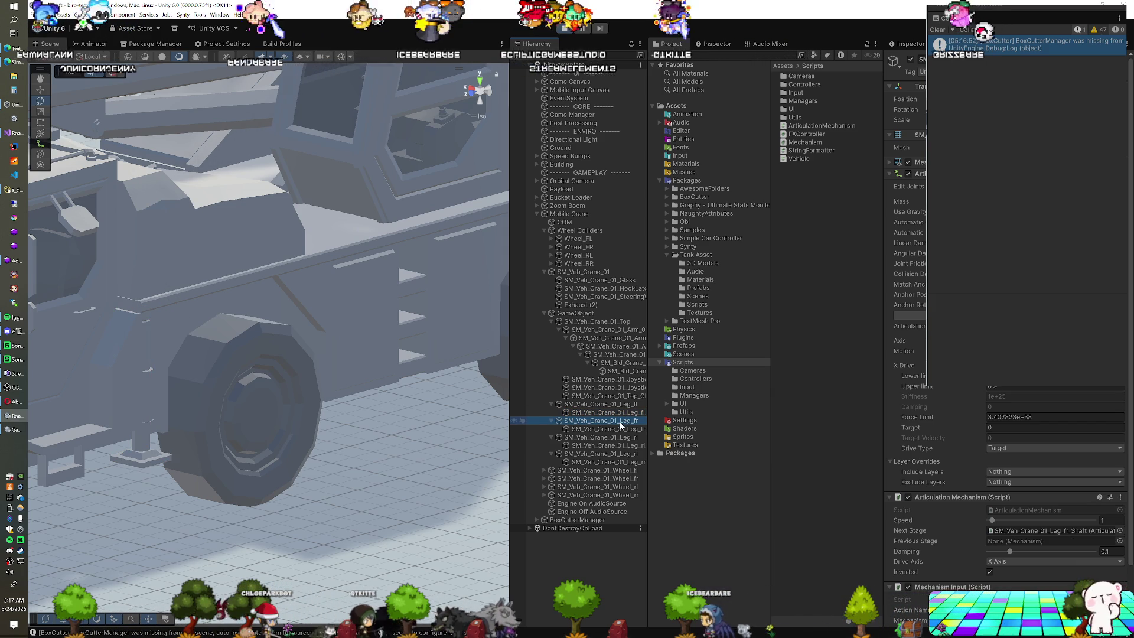
pyautogui.click(620, 429)
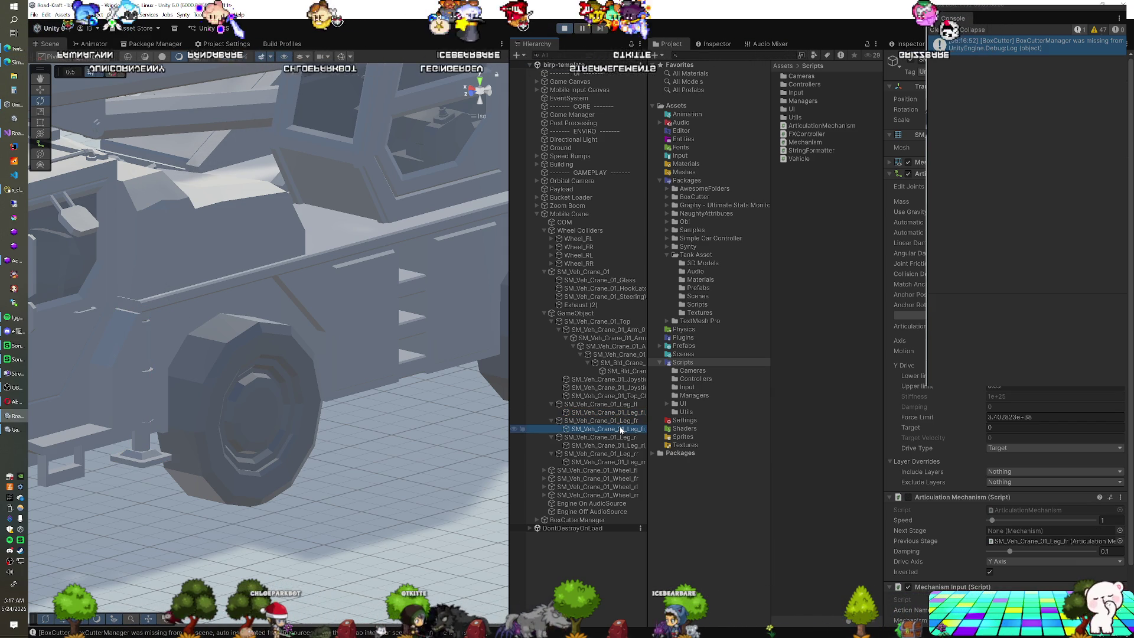
pyautogui.click(1031, 541)
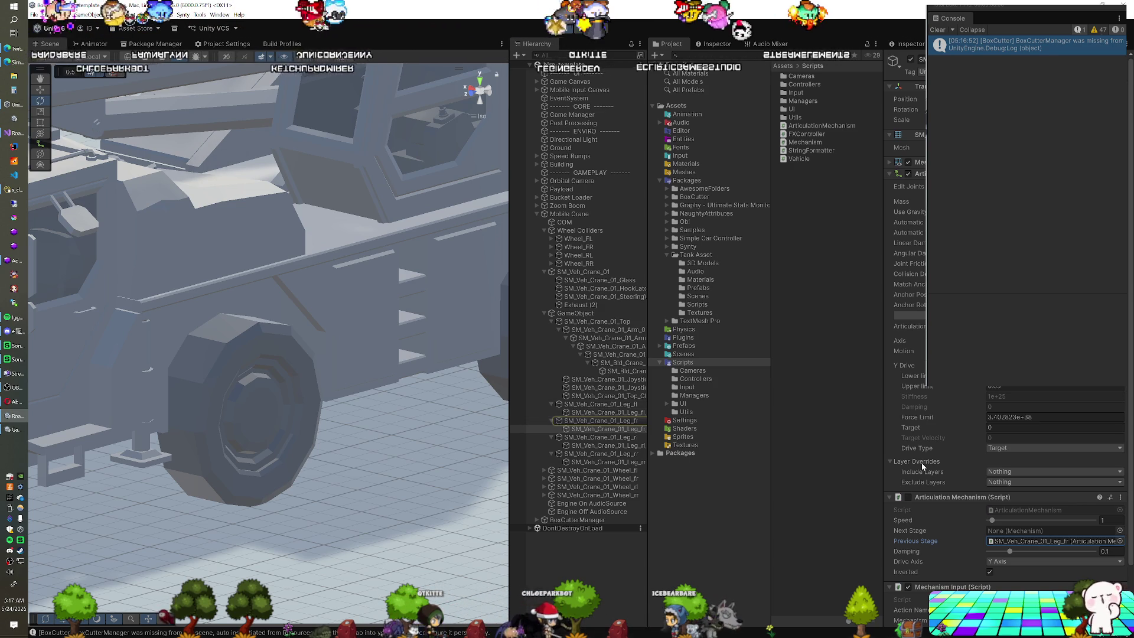
# Step: Check the front-left shaft and the rear-left leg's X-axis mechanism, then stop play mode
pyautogui.click(602, 422)
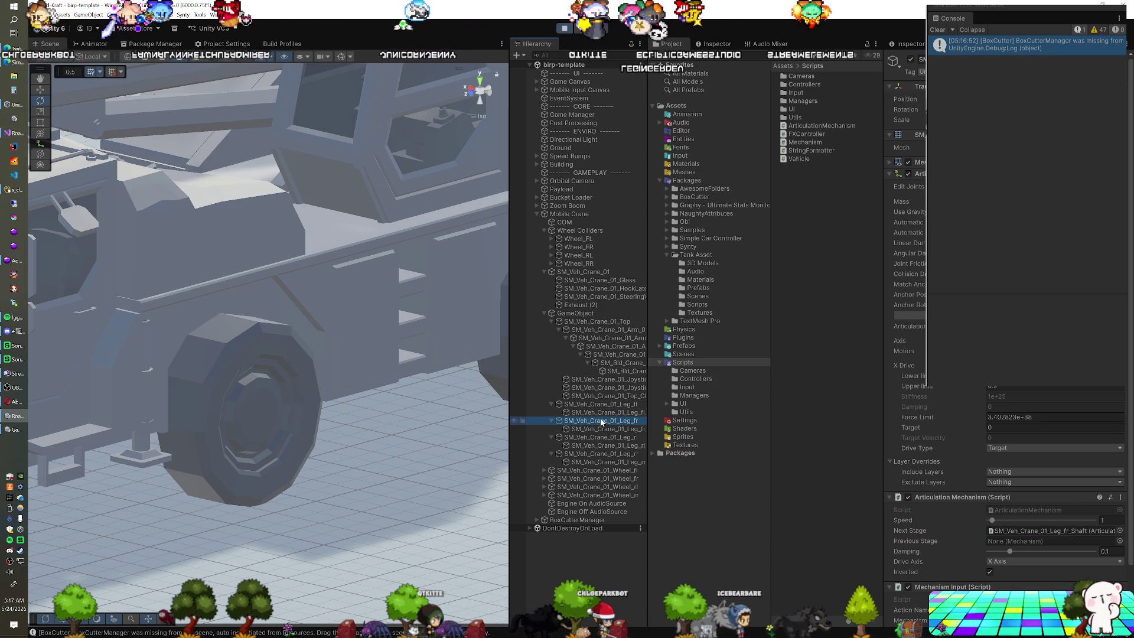
pyautogui.click(602, 412)
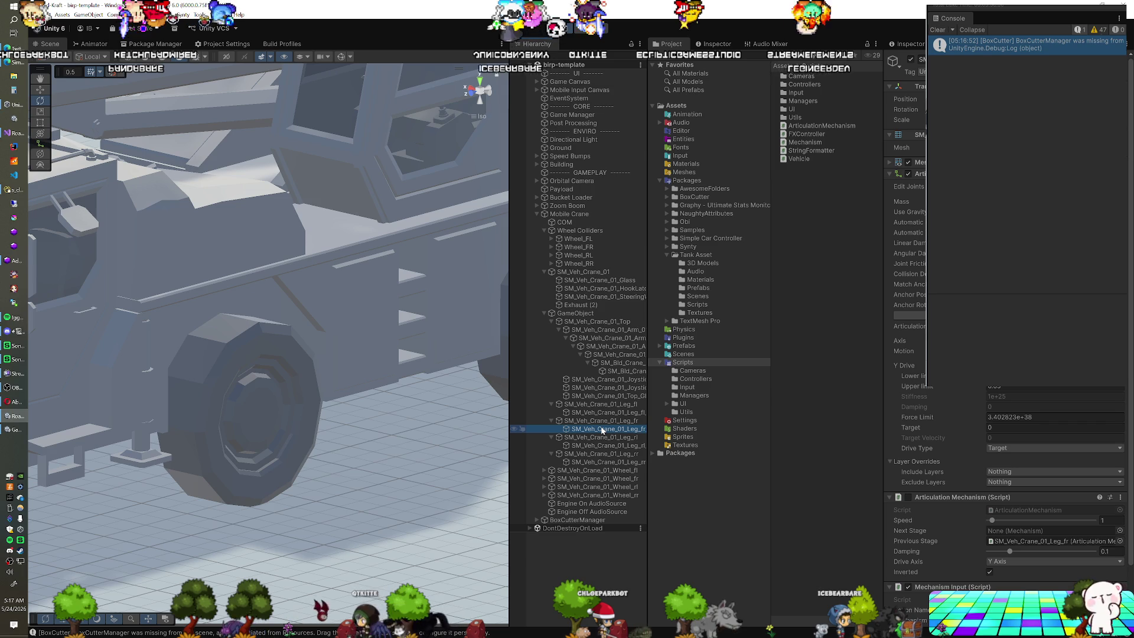
pyautogui.scroll(-3, 925, 468)
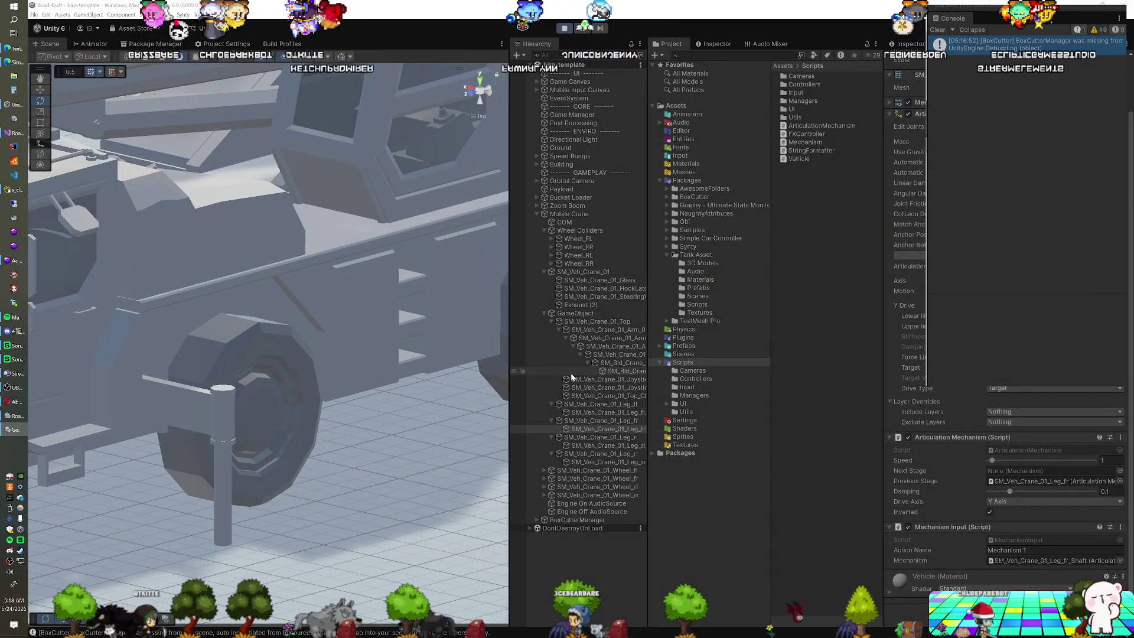
pyautogui.click(587, 438)
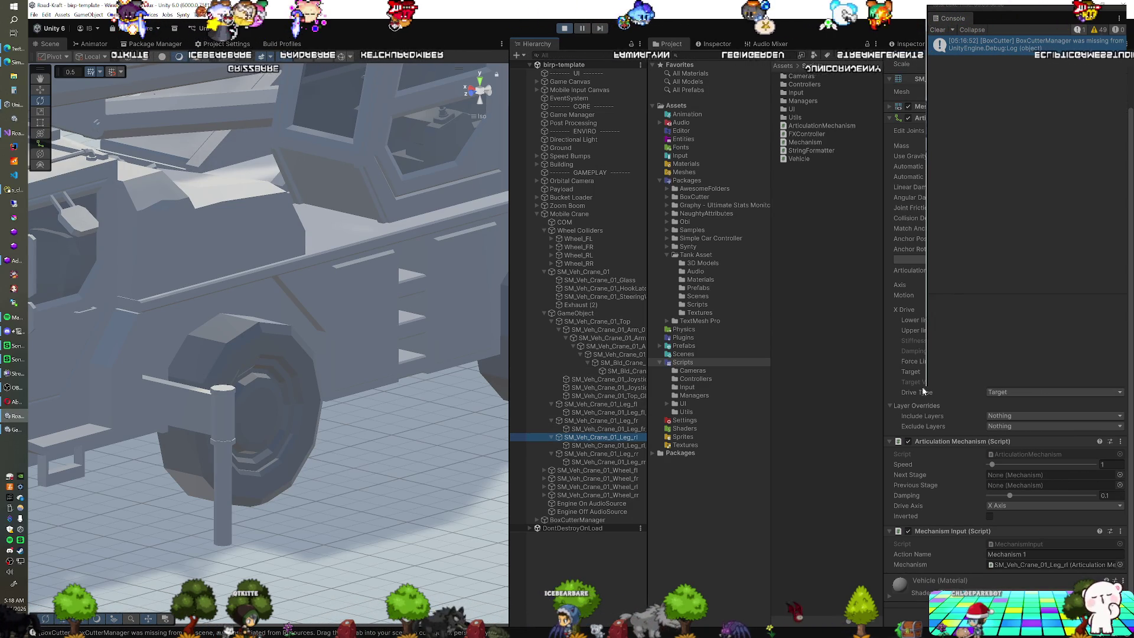
pyautogui.click(568, 29)
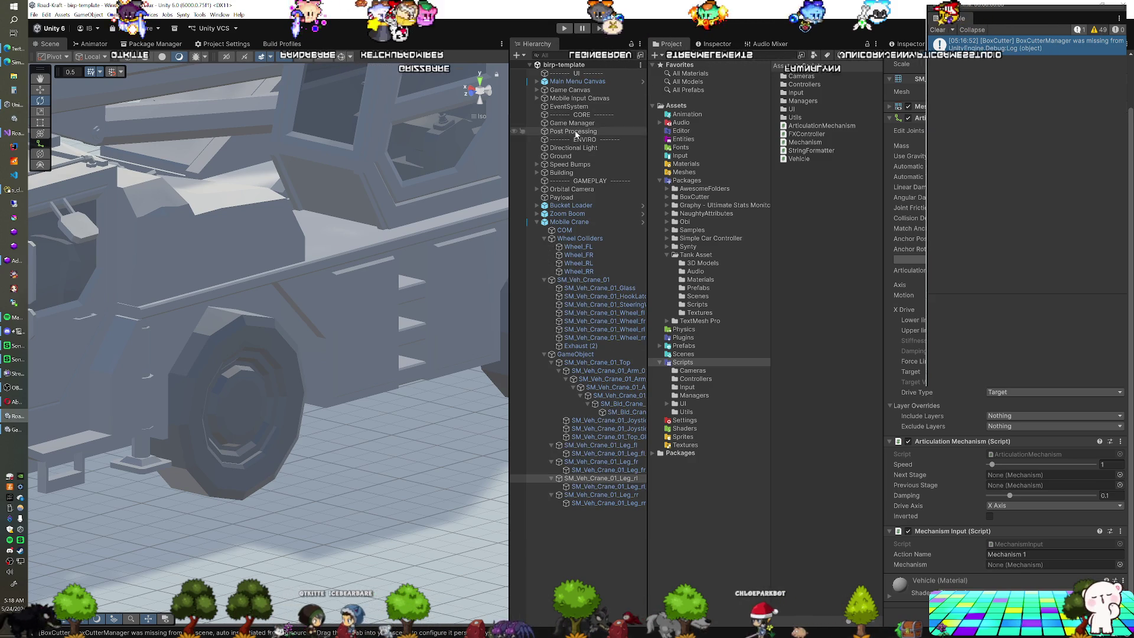
# Step: Check that Leg_fr's Next Stage is Leg_fr_Shaft and the shaft's Previous Stage is Leg_fr
pyautogui.click(576, 462)
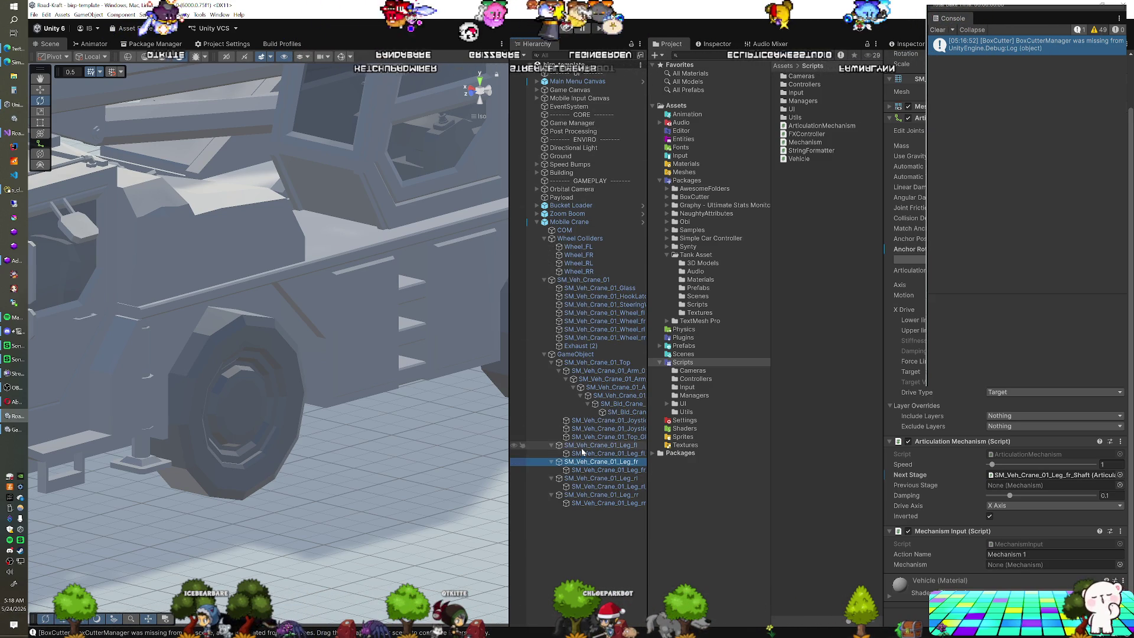
pyautogui.click(580, 461)
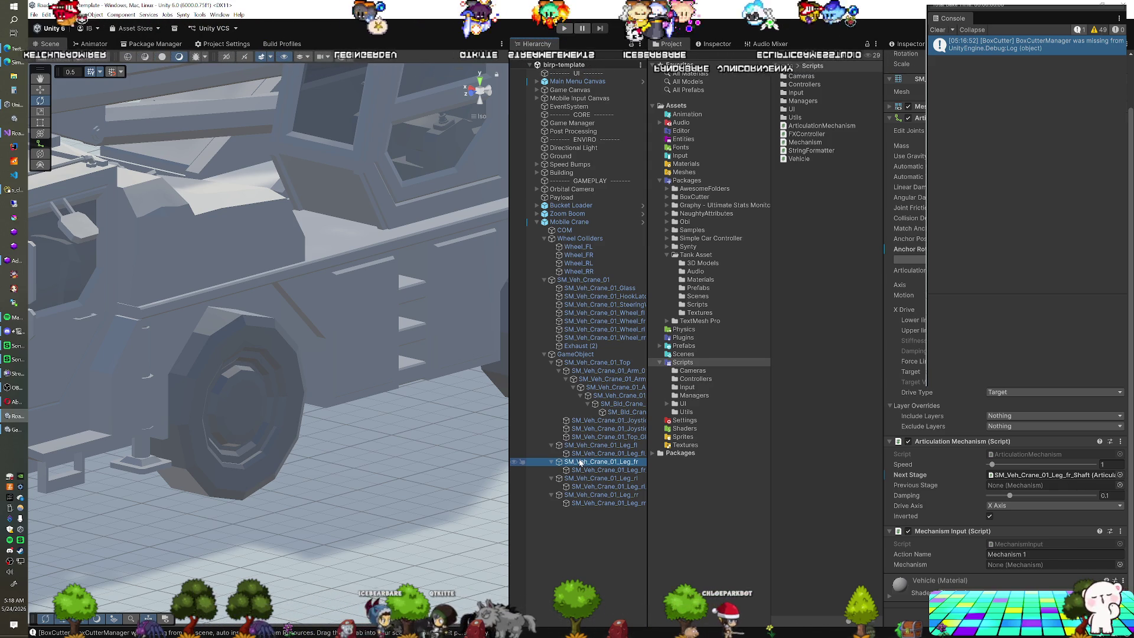
pyautogui.click(1028, 476)
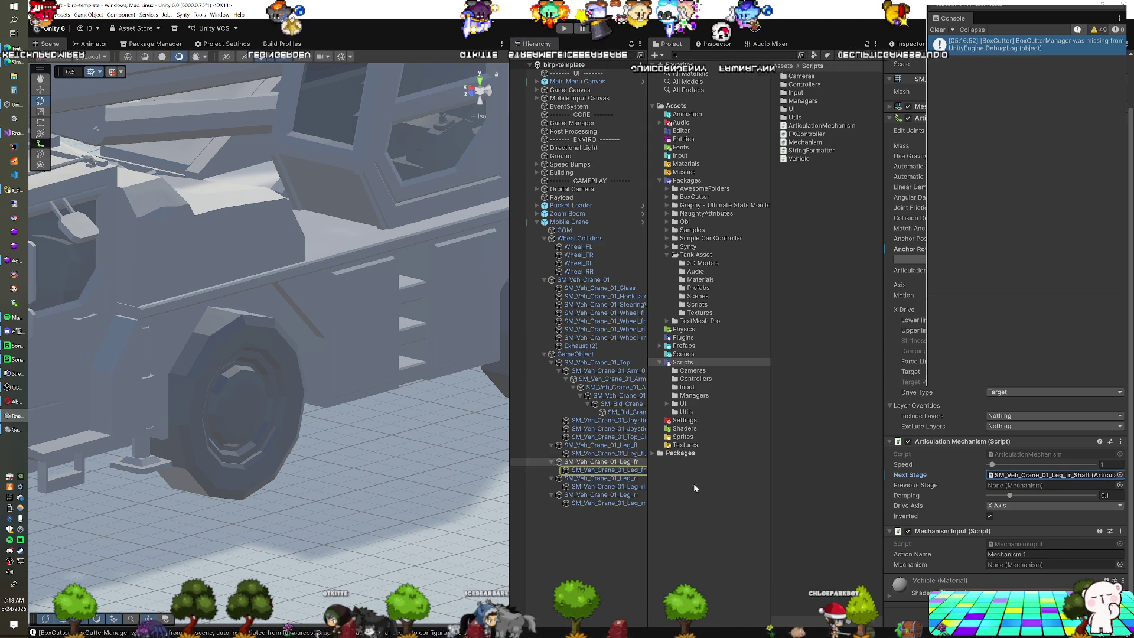
pyautogui.click(627, 476)
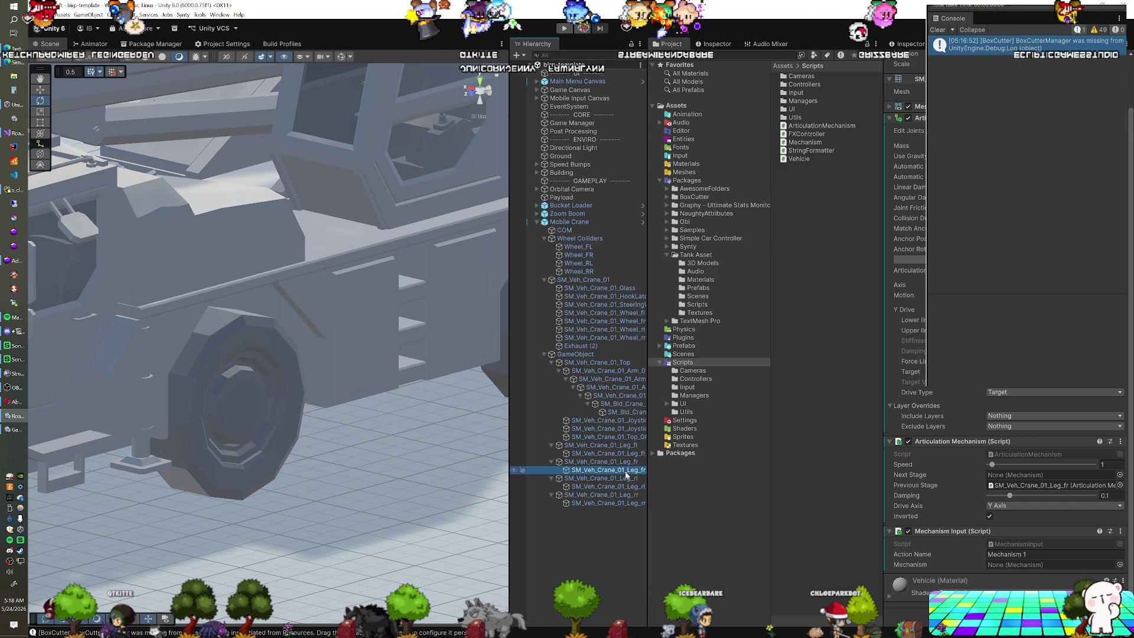
pyautogui.click(1030, 486)
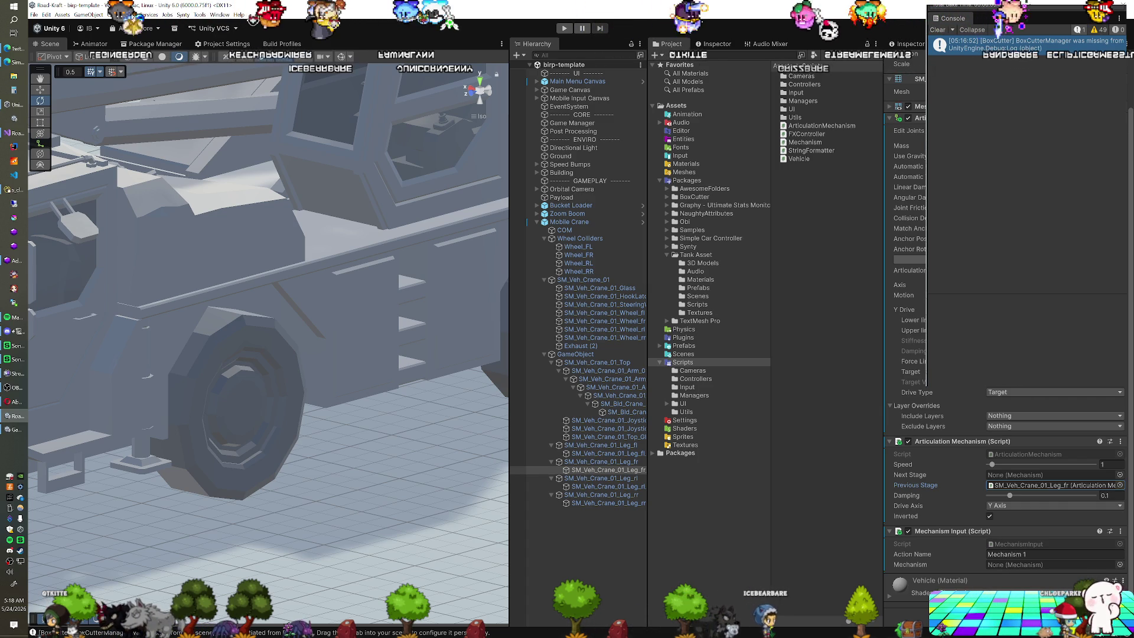
pyautogui.click(639, 454)
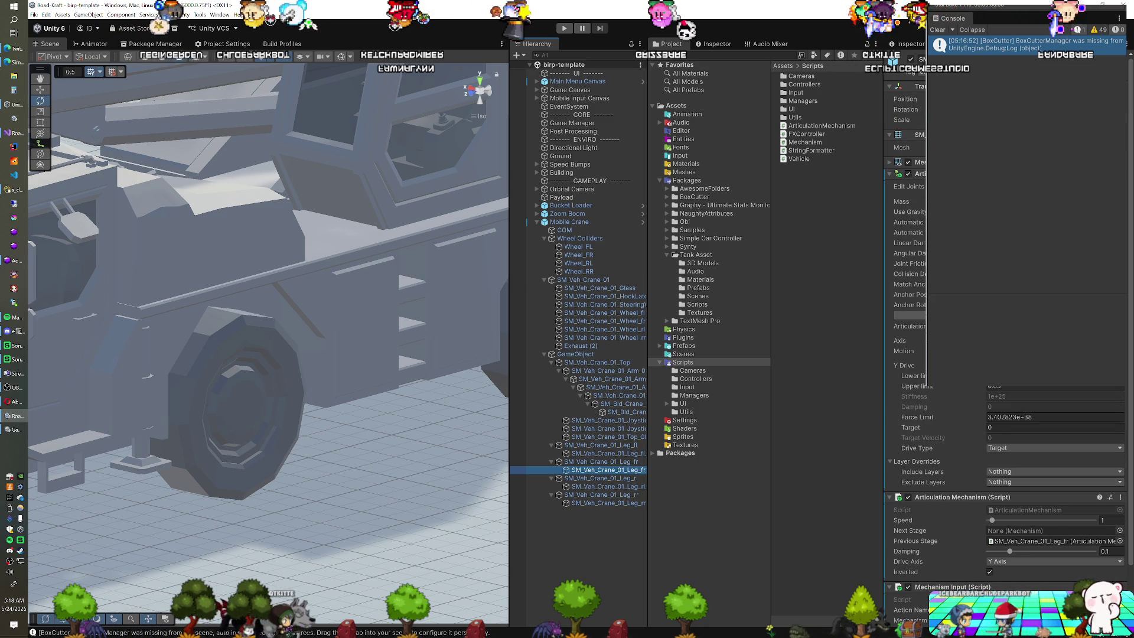
pyautogui.scroll(-3, 919, 316)
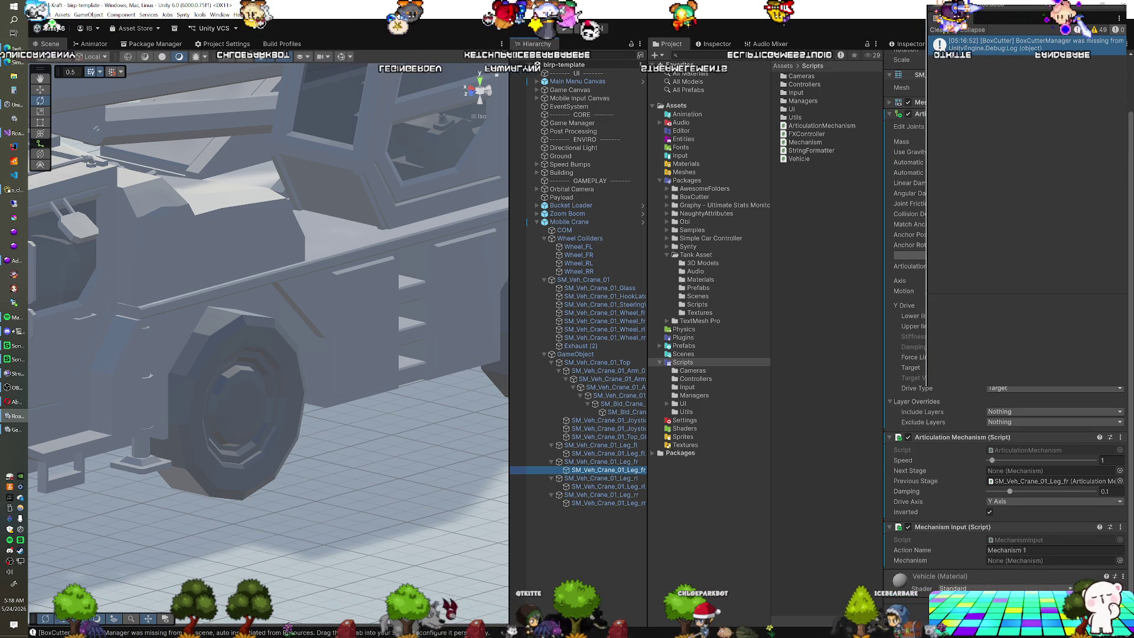
# Step: Compare the front-right and front-left outrigger legs' Articulation Mechanism settings
pyautogui.click(614, 462)
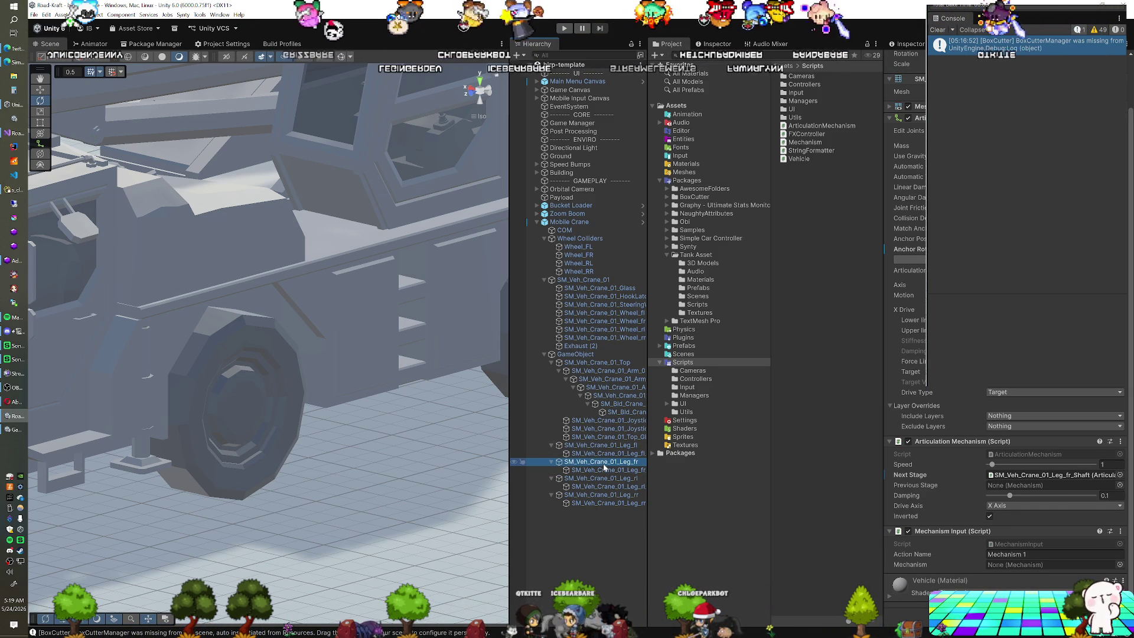
pyautogui.click(608, 445)
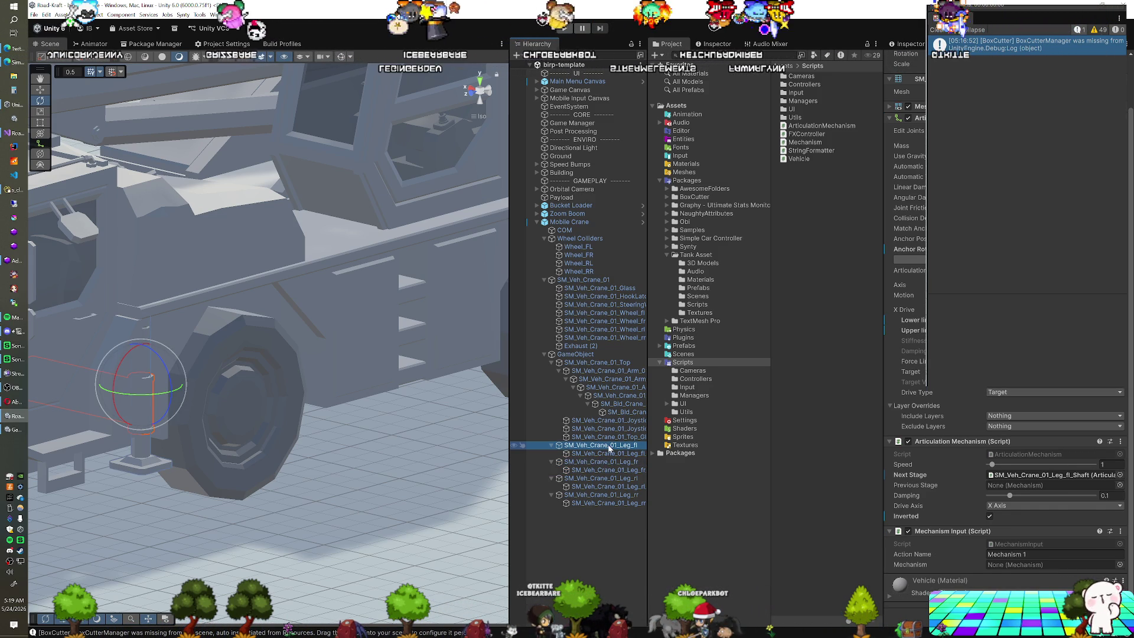
pyautogui.click(610, 461)
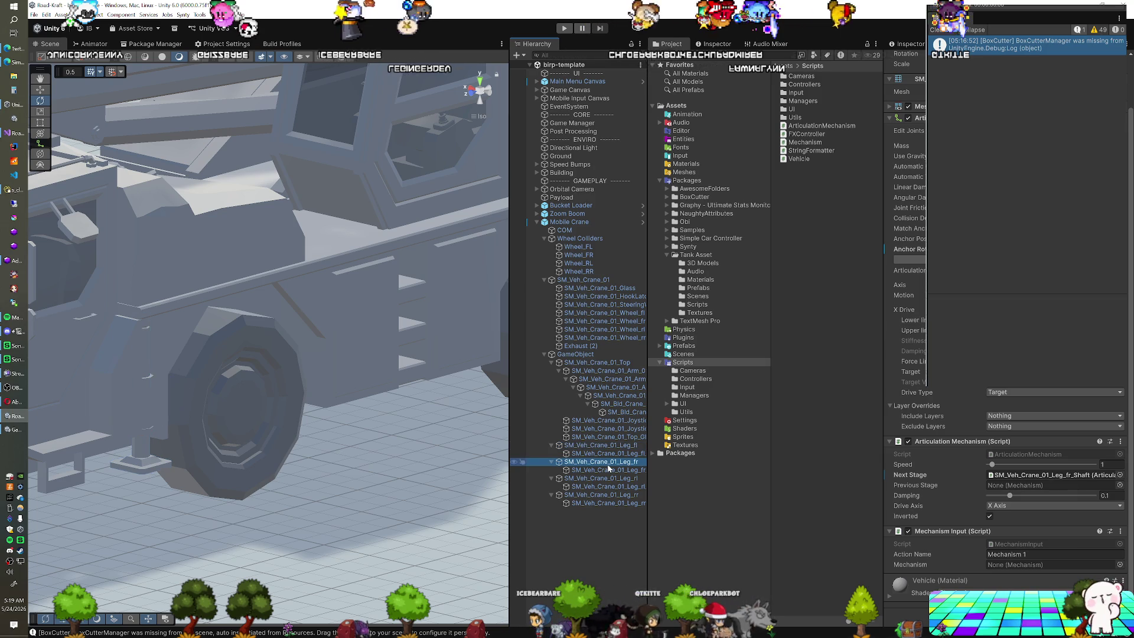
pyautogui.click(610, 447)
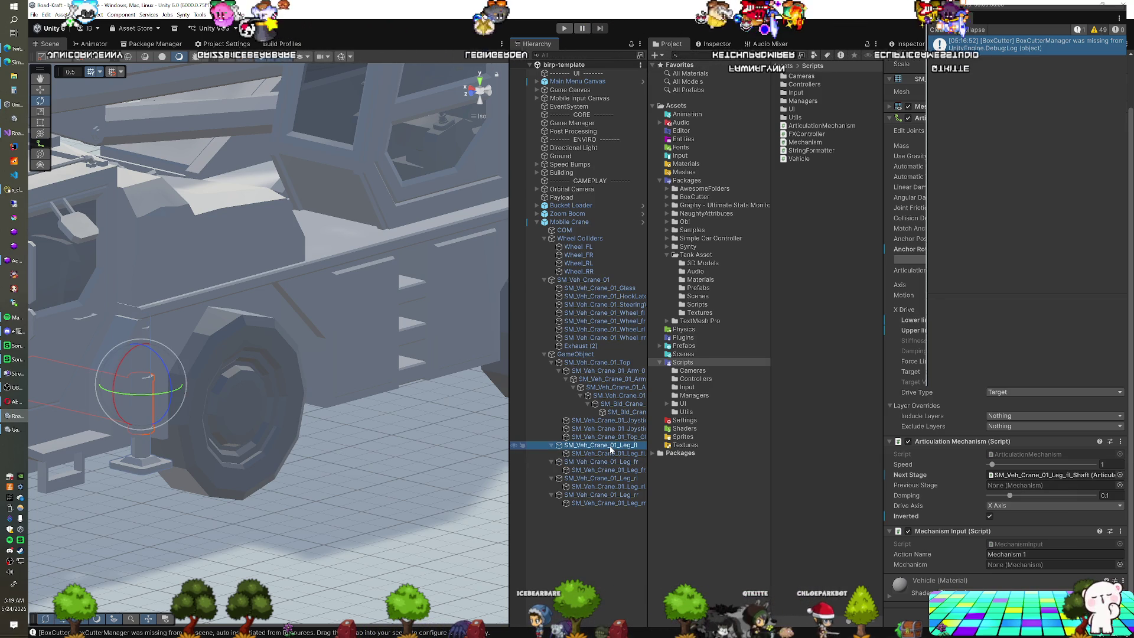
pyautogui.click(610, 462)
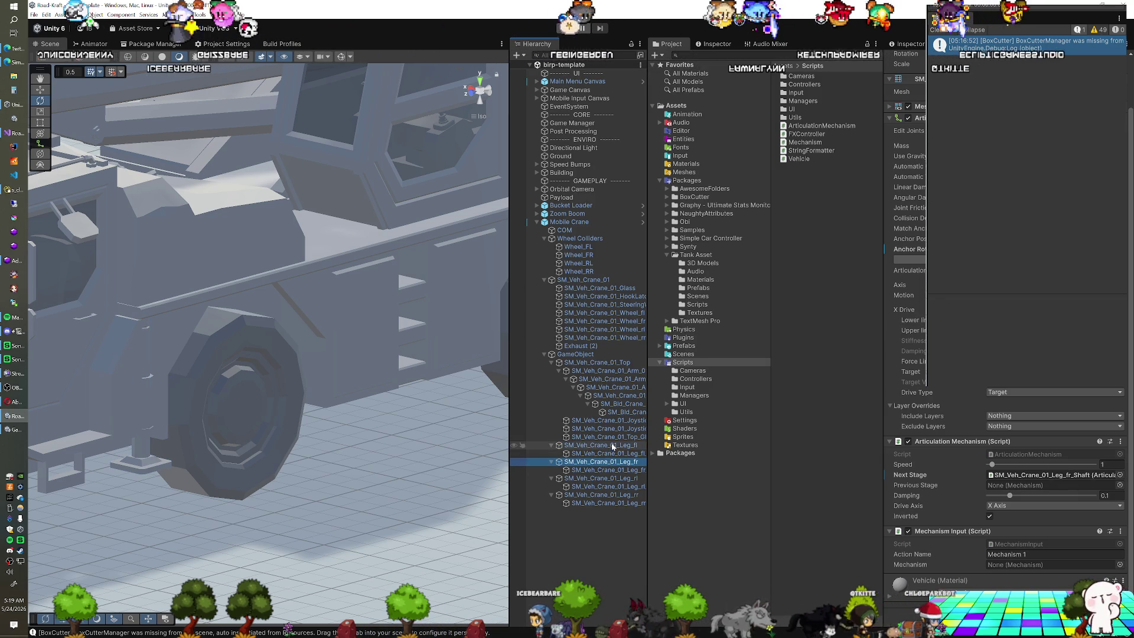
pyautogui.click(613, 445)
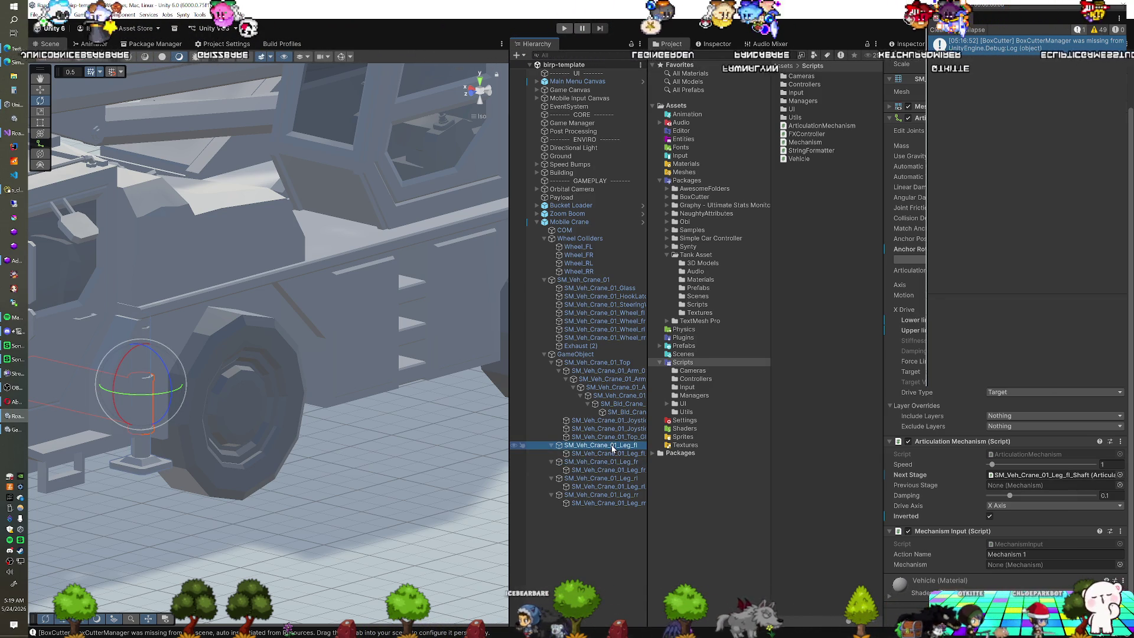
pyautogui.click(611, 463)
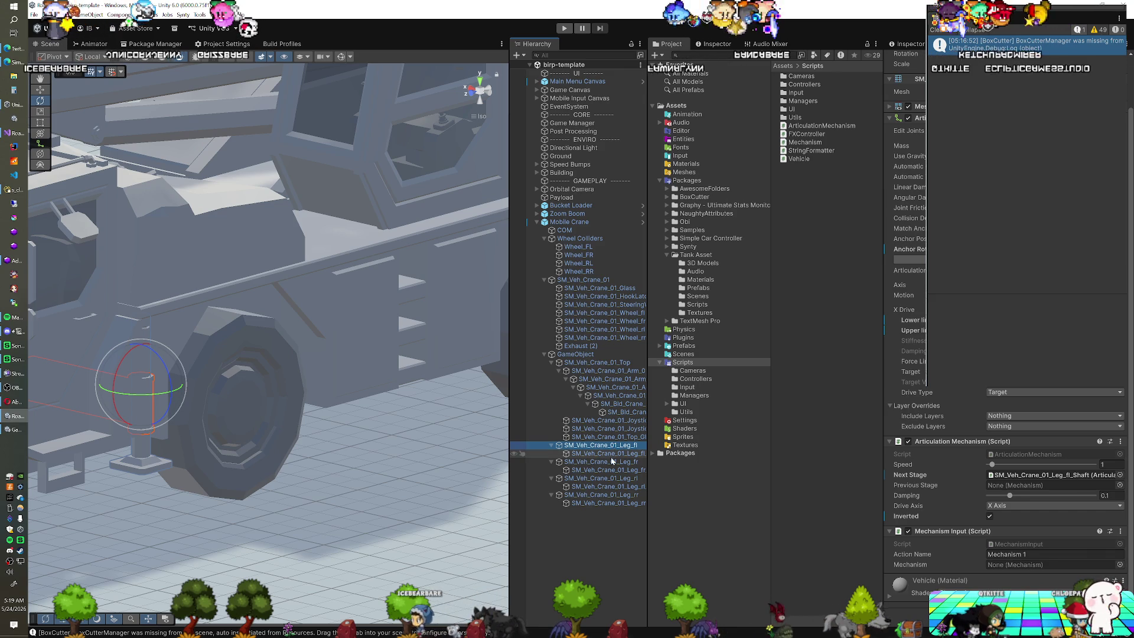
# Step: Compare both front shafts' Previous Stage links, then start play mode with Ctrl+P
pyautogui.press('Up')
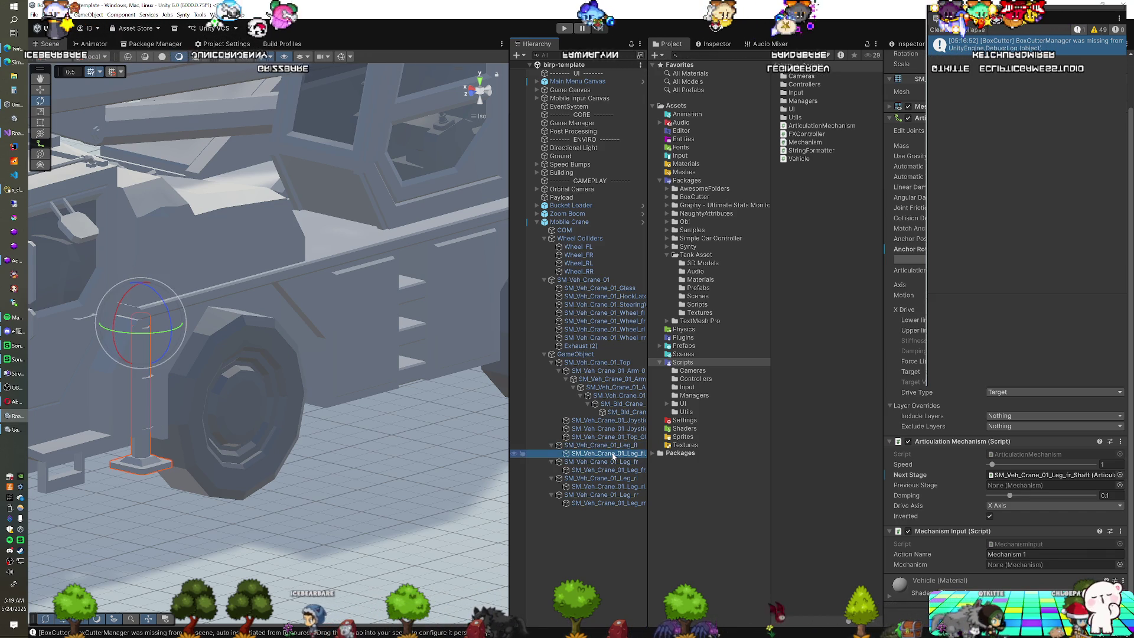
pyautogui.click(613, 471)
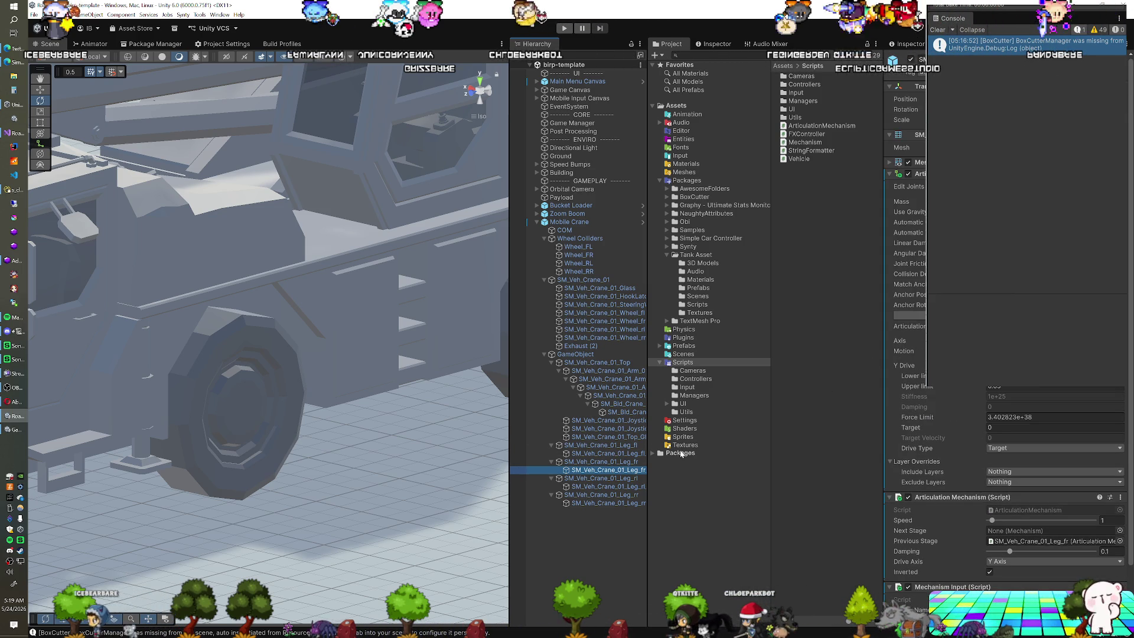
pyautogui.click(627, 461)
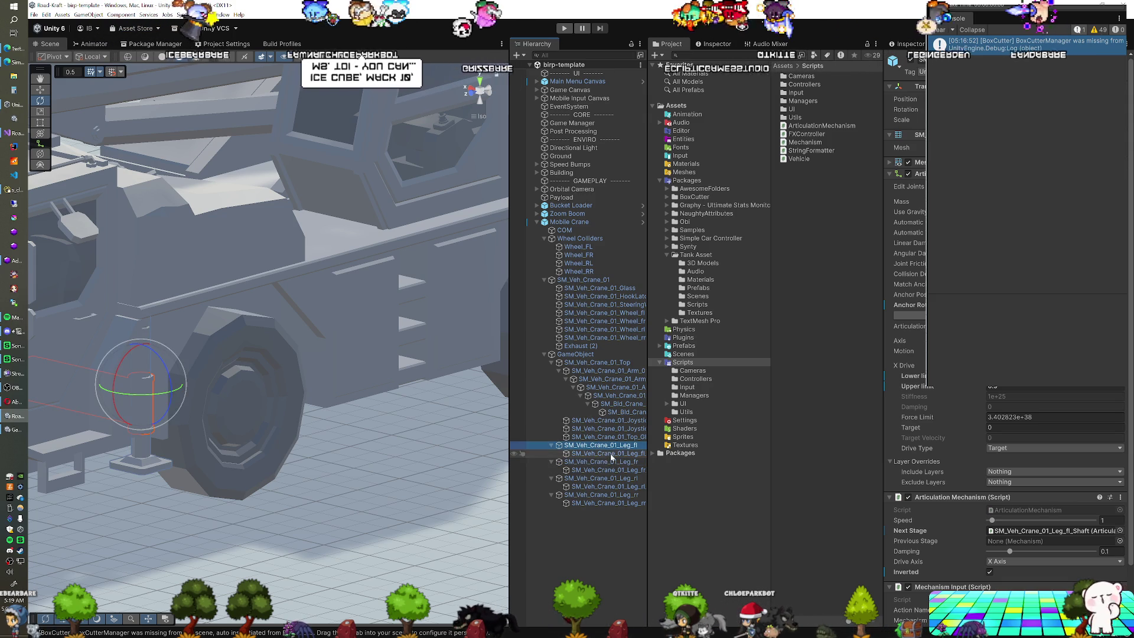
pyautogui.click(611, 454)
pyautogui.click(612, 471)
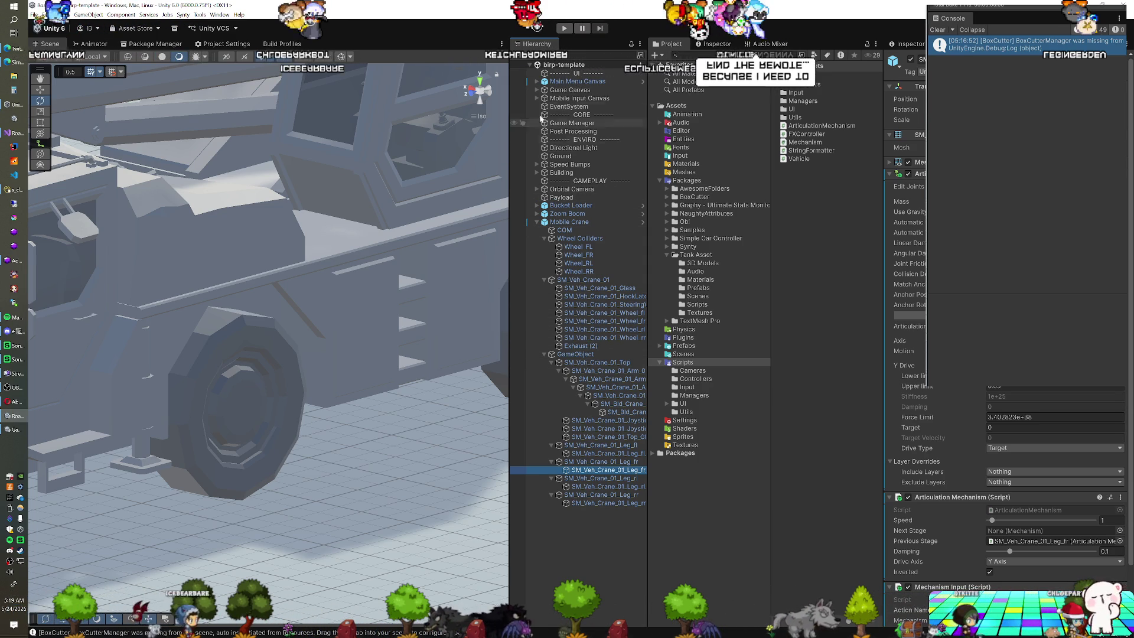
pyautogui.hotkey('ctrl', 'p')
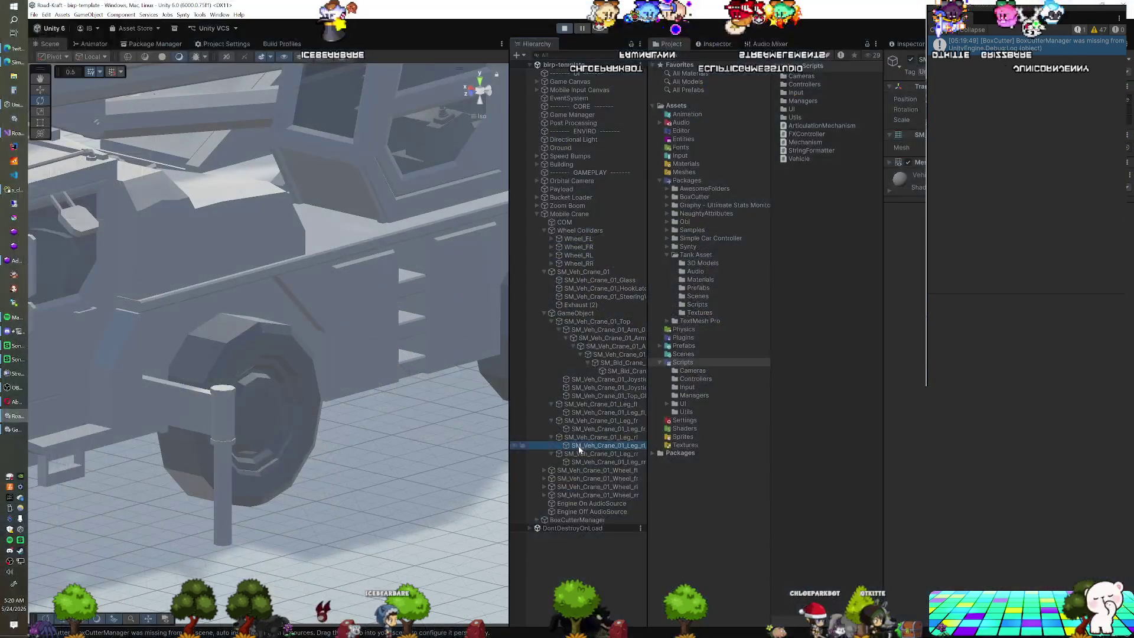
# Step: Frame the front-right shaft during play, view the crane side-on, then stop play
pyautogui.click(583, 428)
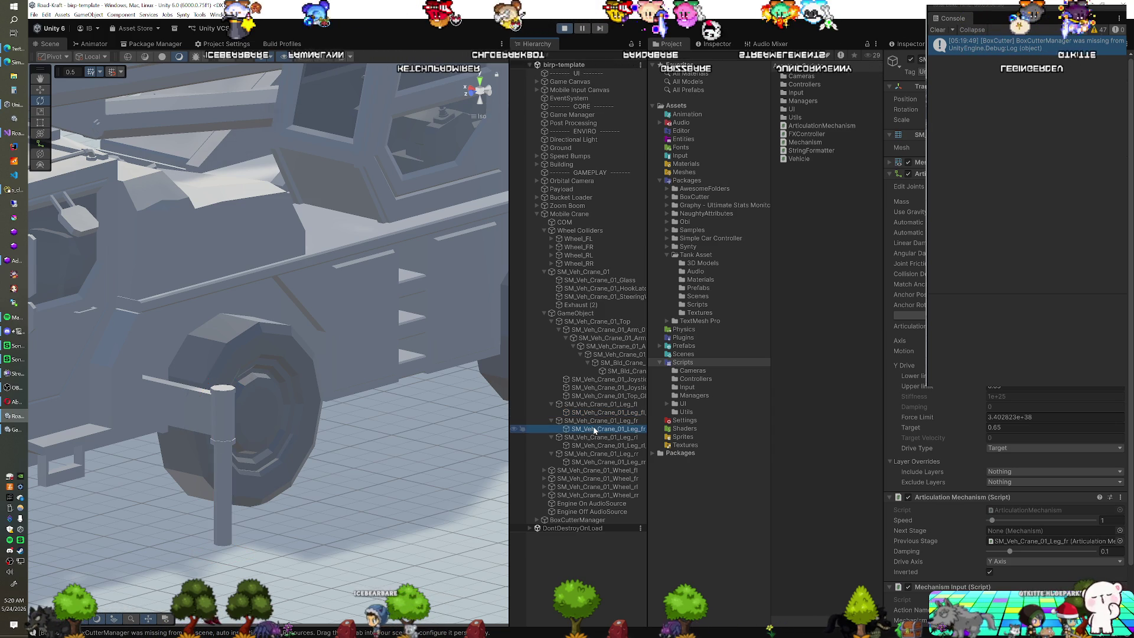
pyautogui.press('f')
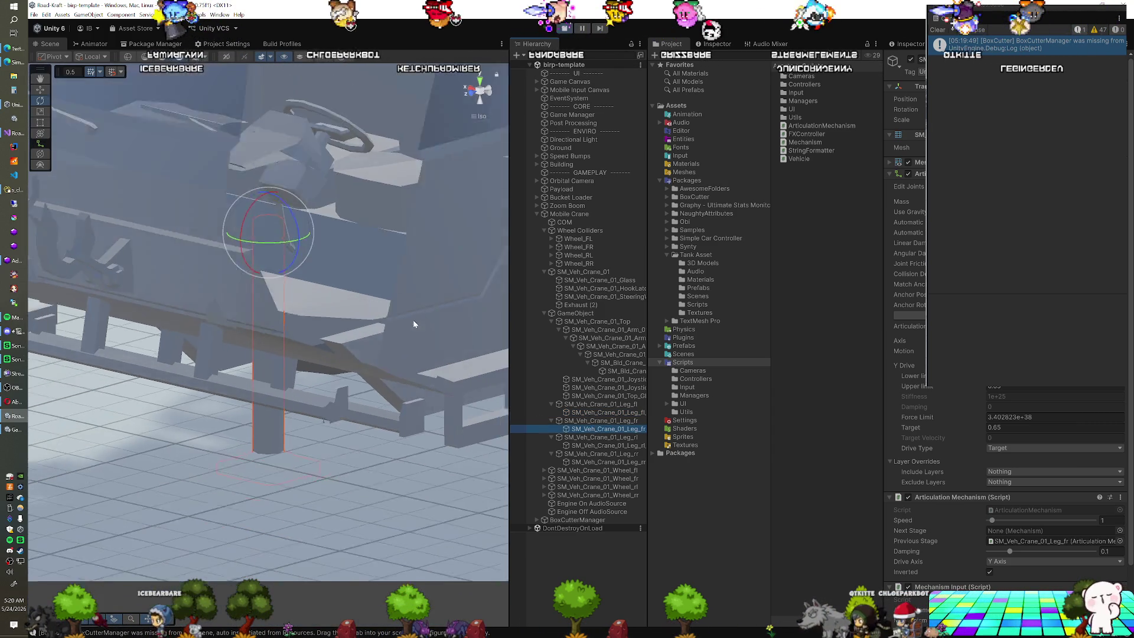
pyautogui.moveTo(348, 306); pyautogui.dragTo(289, 293)
pyautogui.click(564, 28)
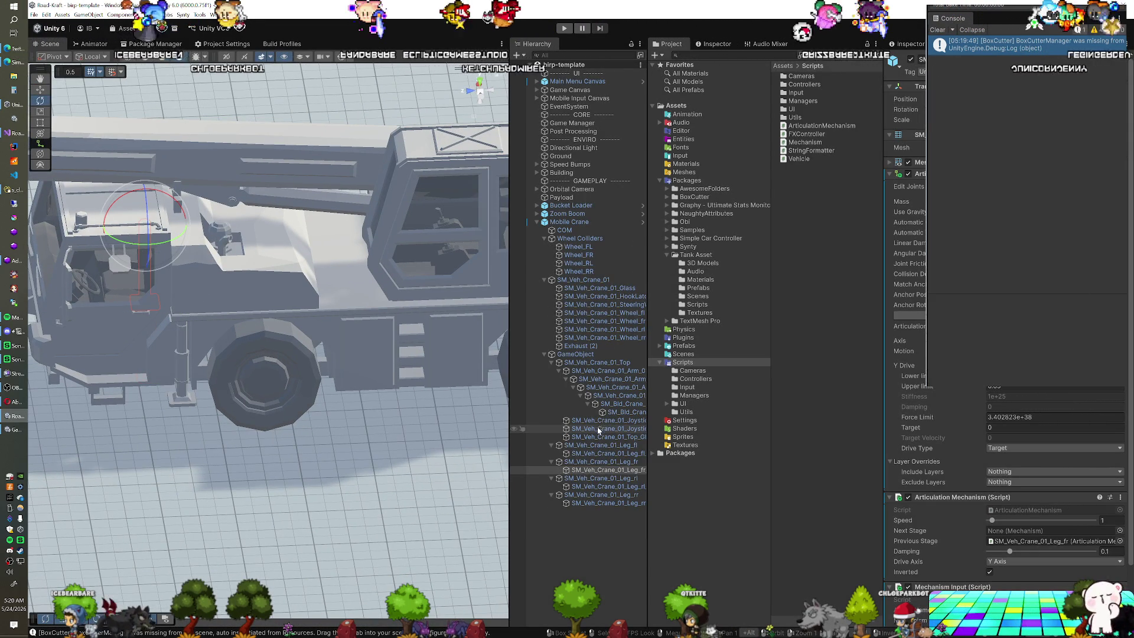
# Step: Set the rear-left outrigger leg's X Drive upper limit to 0.5
pyautogui.click(594, 478)
pyautogui.moveTo(254, 295)
pyautogui.mouseDown()
pyautogui.moveTo(190, 334)
pyautogui.moveTo(266, 375)
pyautogui.moveTo(263, 356)
pyautogui.moveTo(214, 314)
pyautogui.mouseUp()
pyautogui.scroll(5, 263, 356)
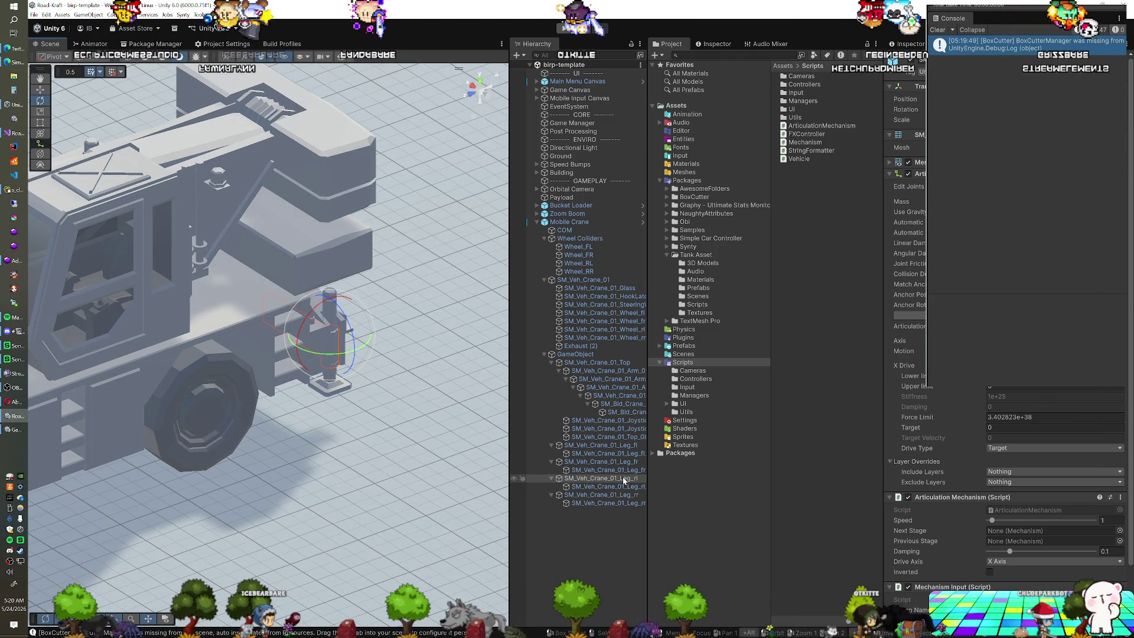
pyautogui.click(597, 445)
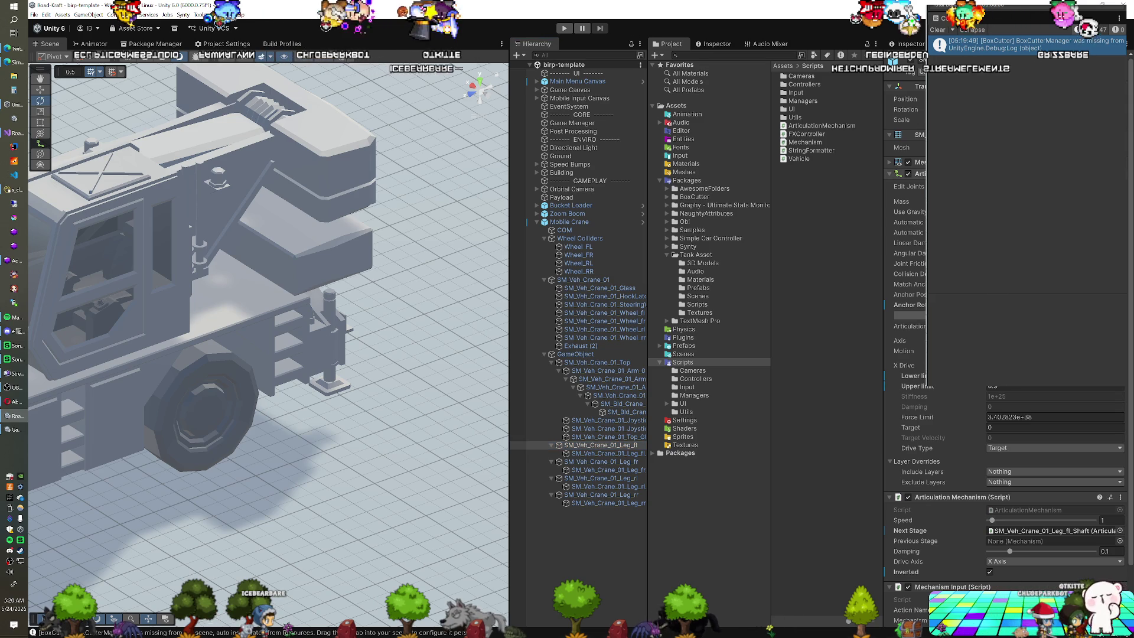
pyautogui.click(586, 477)
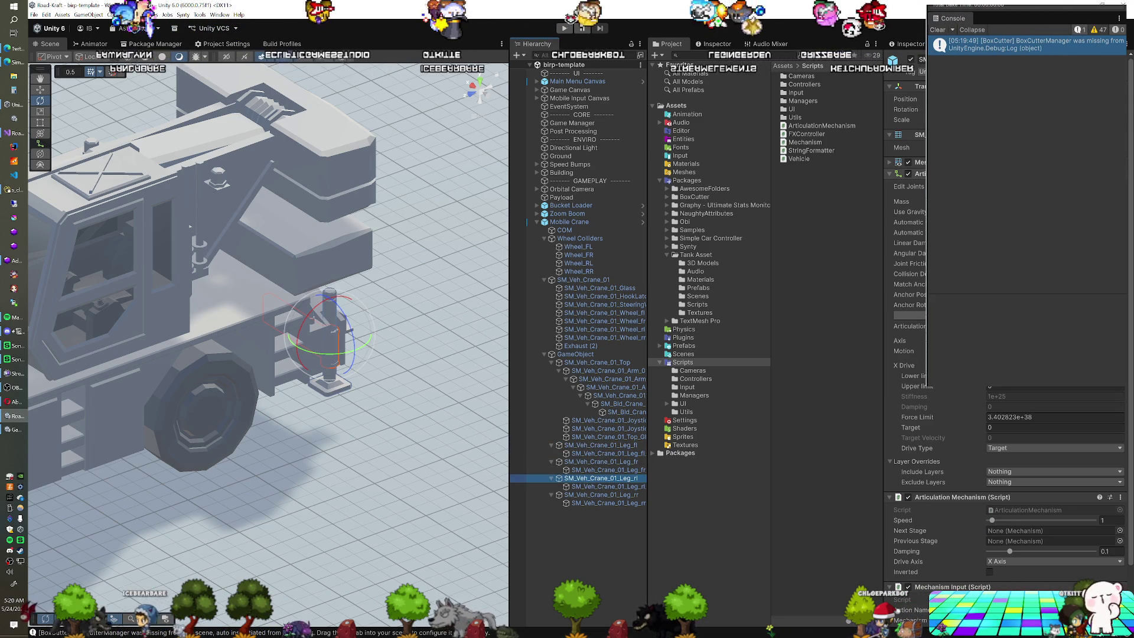
pyautogui.write('0.5')
pyautogui.press('Return')
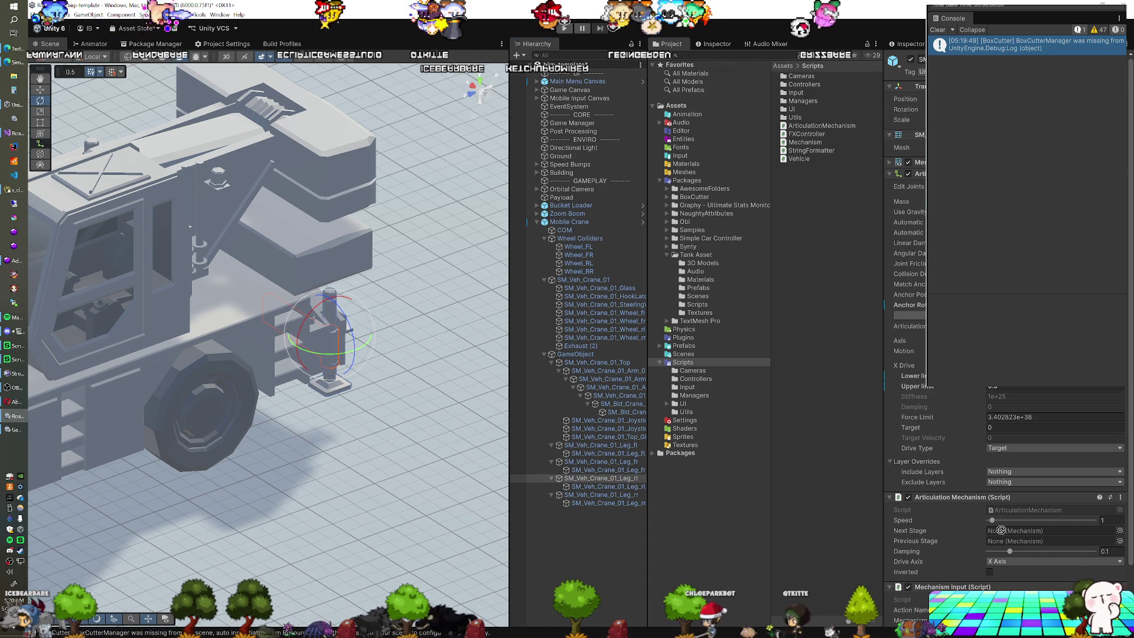
# Step: Collapse the Hierarchy foldouts and pin Leg_fl's settings in a locked Inspector beside Leg_rl
pyautogui.click(607, 453)
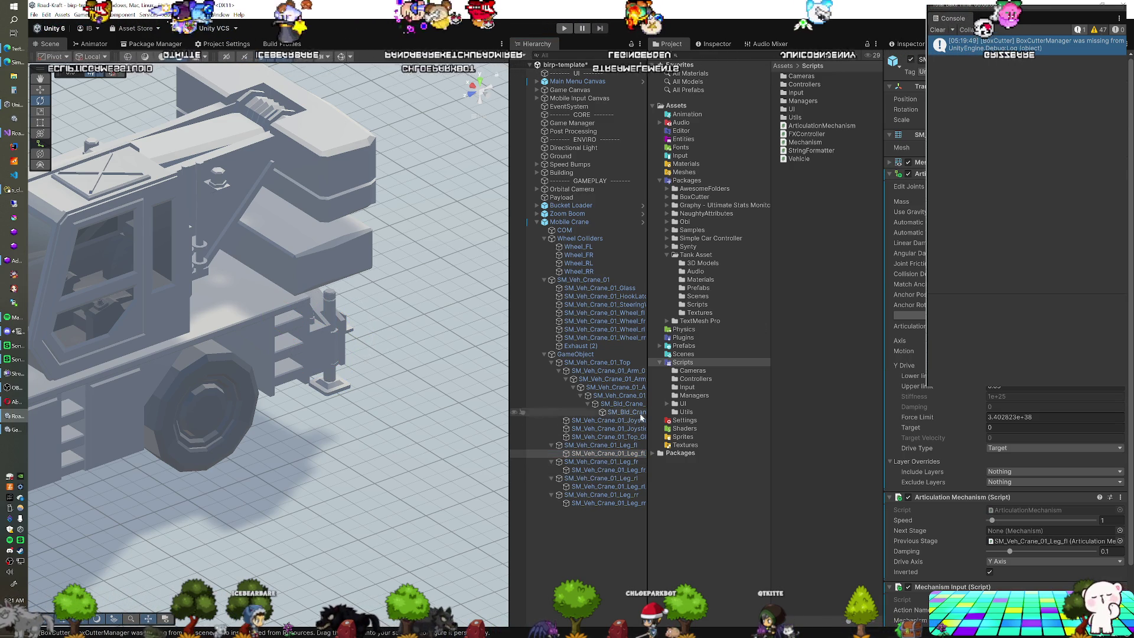
pyautogui.doubleClick(613, 479)
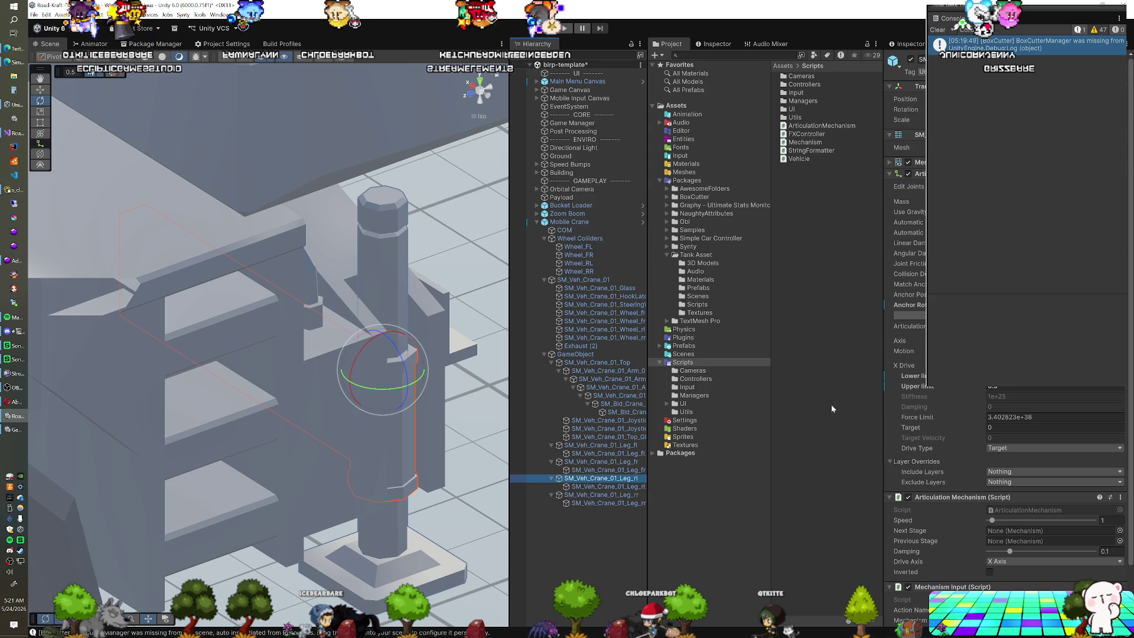
pyautogui.click(595, 487)
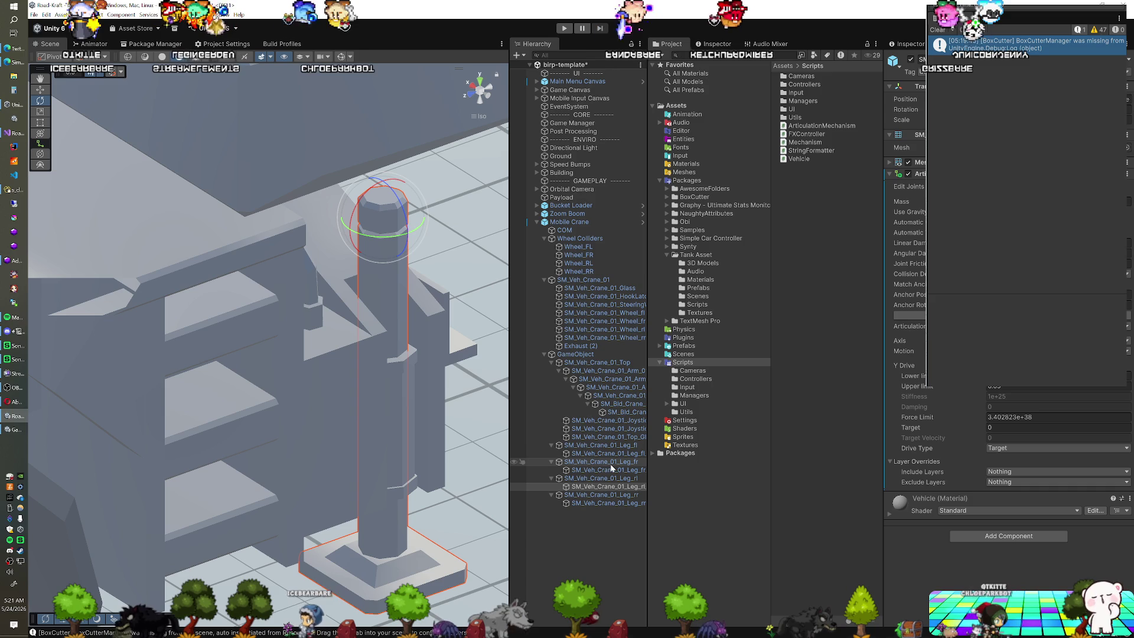
pyautogui.click(551, 462)
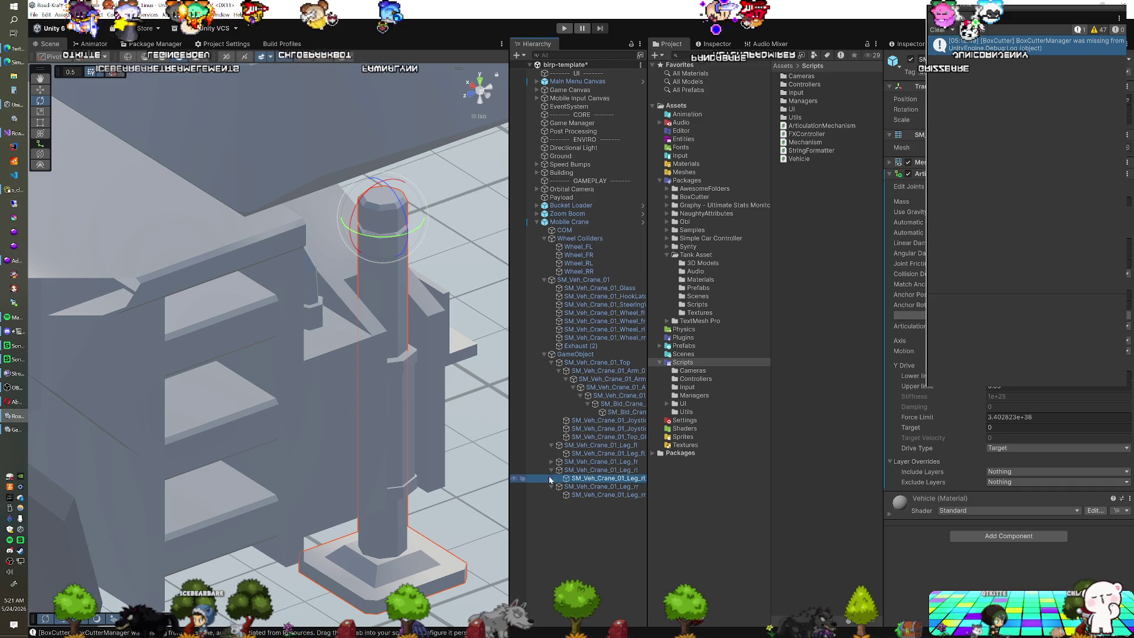
pyautogui.click(558, 370)
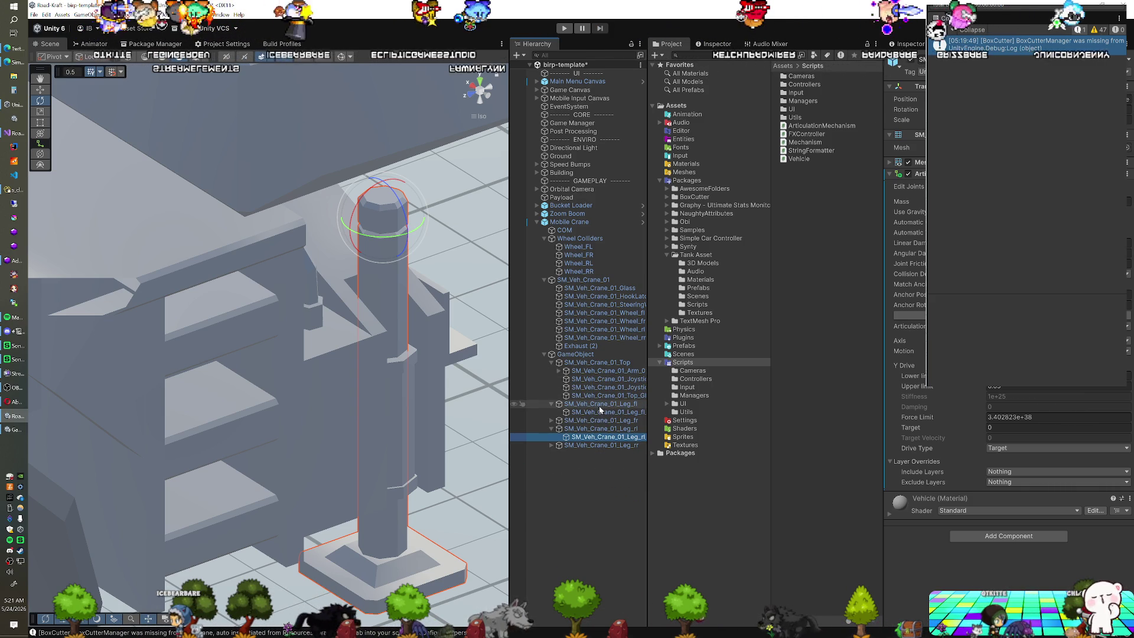
pyautogui.click(597, 405)
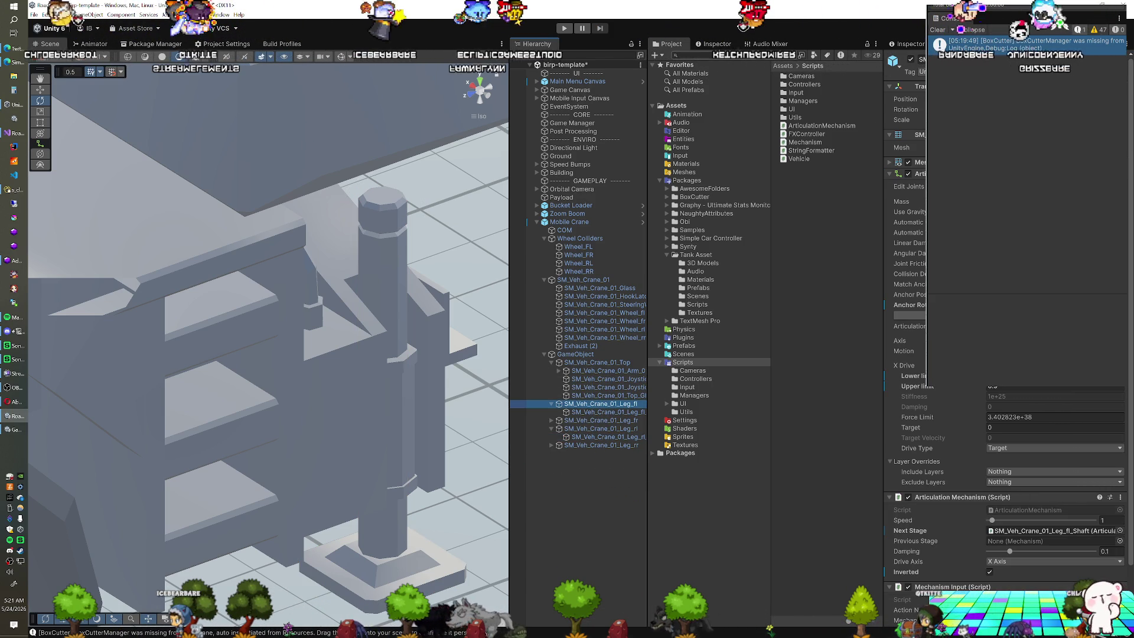
pyautogui.hotkey('ctrl', '3')
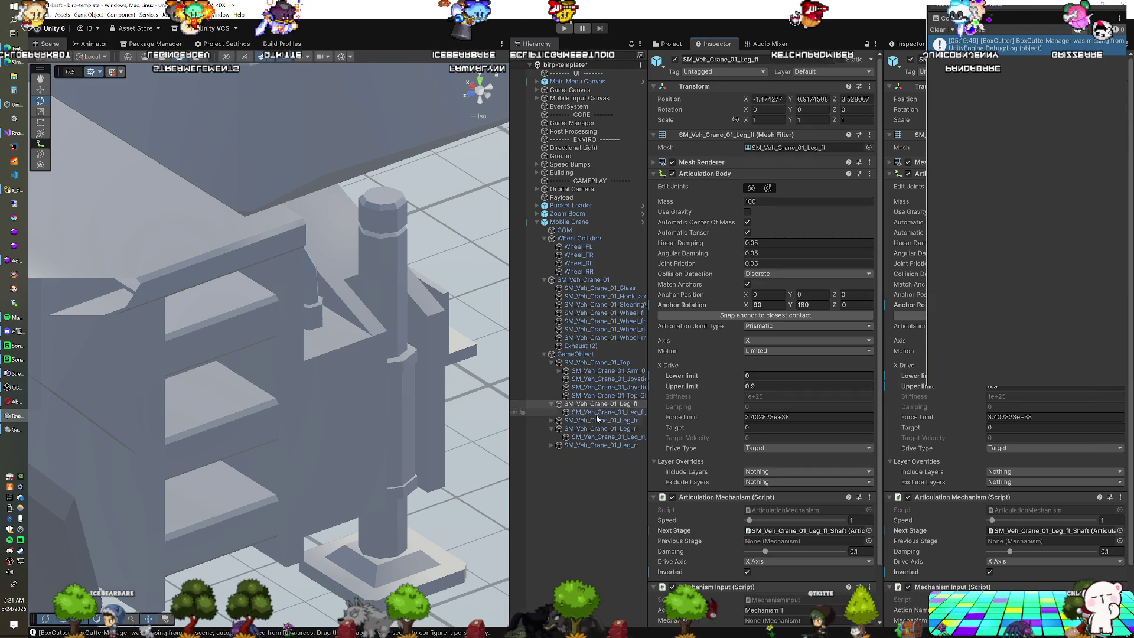
pyautogui.click(602, 429)
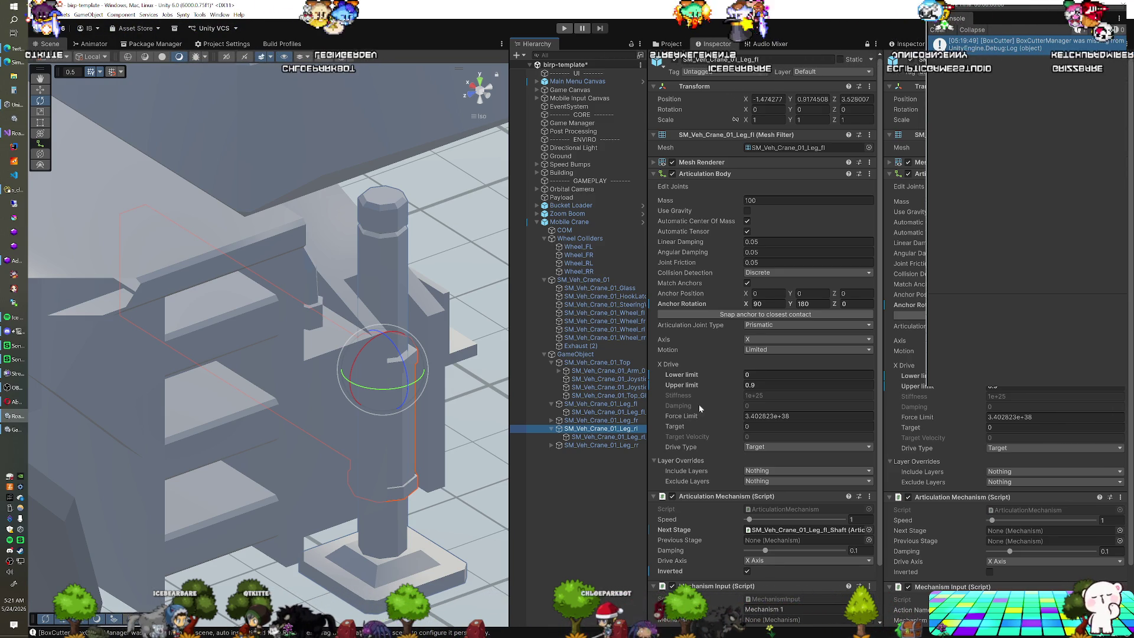
# Step: Invert the rear-left leg's drive and move the rear-left shaft's Articulation Body component up
pyautogui.scroll(-3, 735, 412)
pyautogui.scroll(-3, 982, 406)
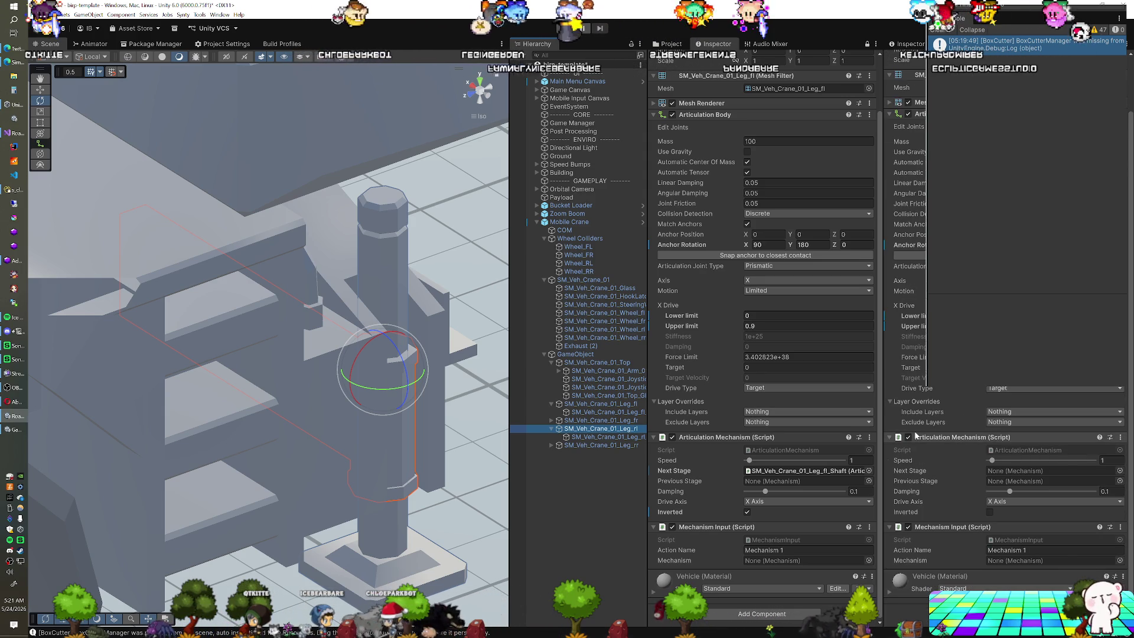
pyautogui.click(989, 512)
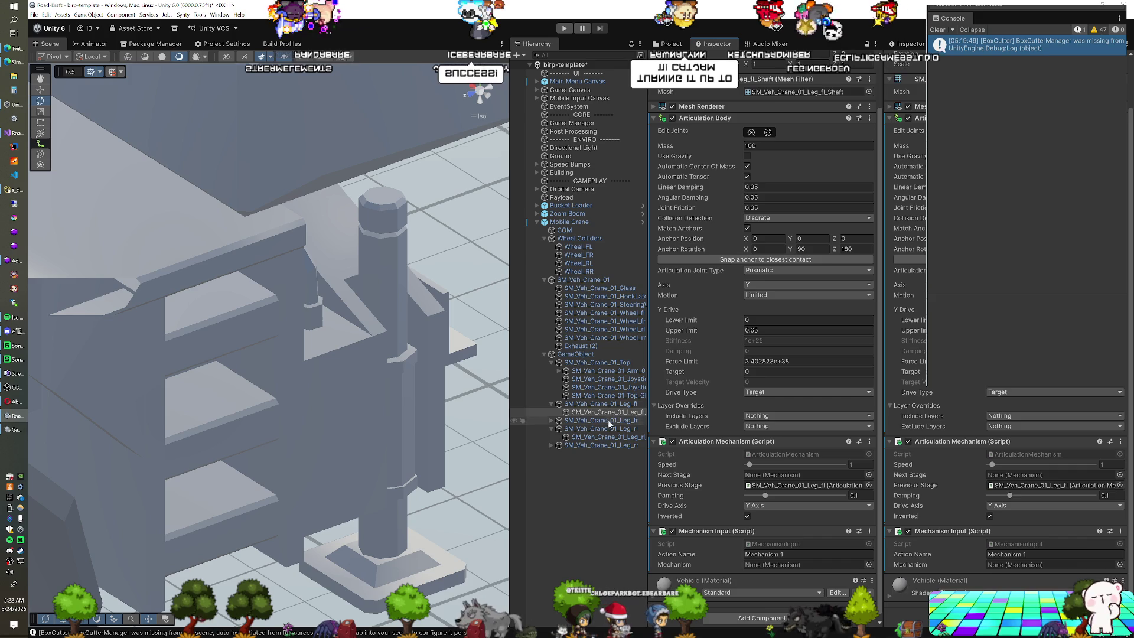
pyautogui.click(604, 437)
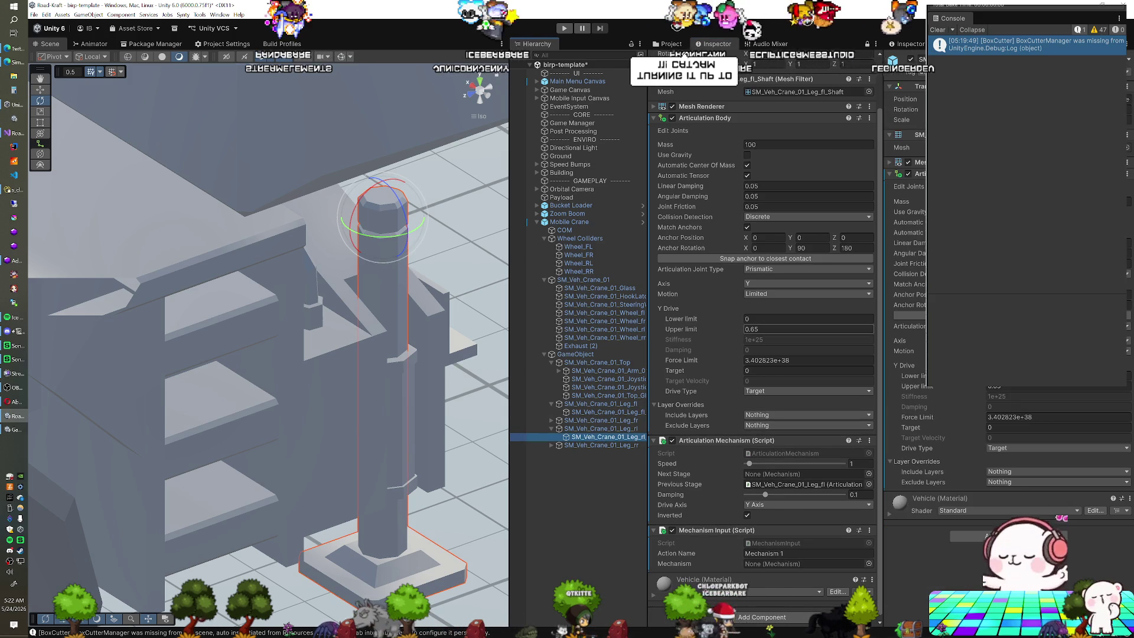
pyautogui.click(728, 258)
pyautogui.rightClick(719, 123)
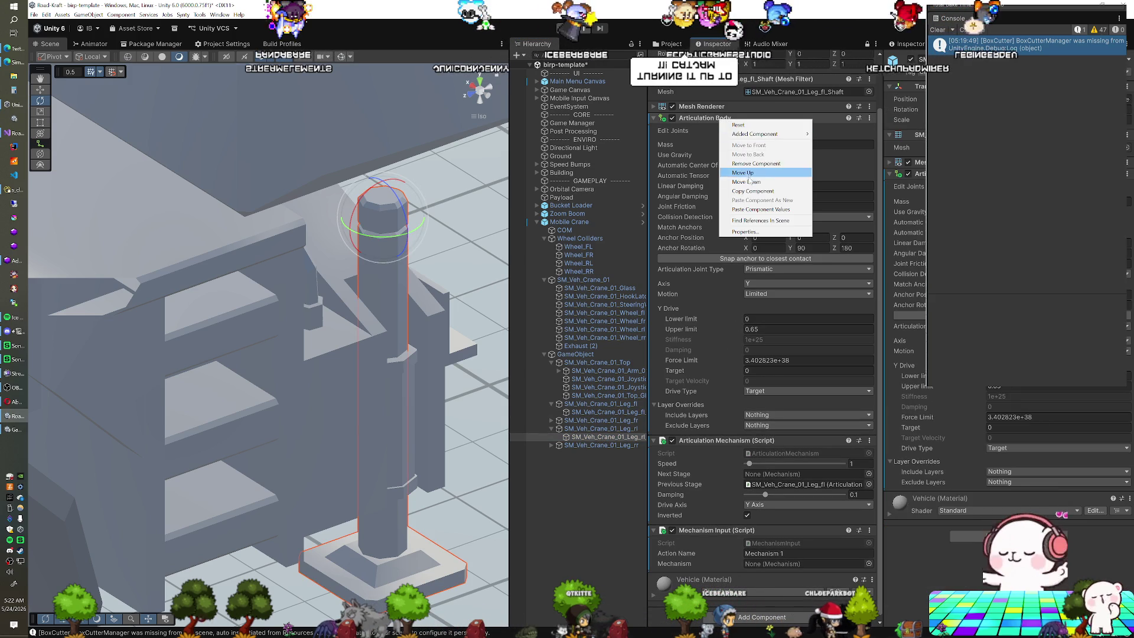
pyautogui.click(739, 185)
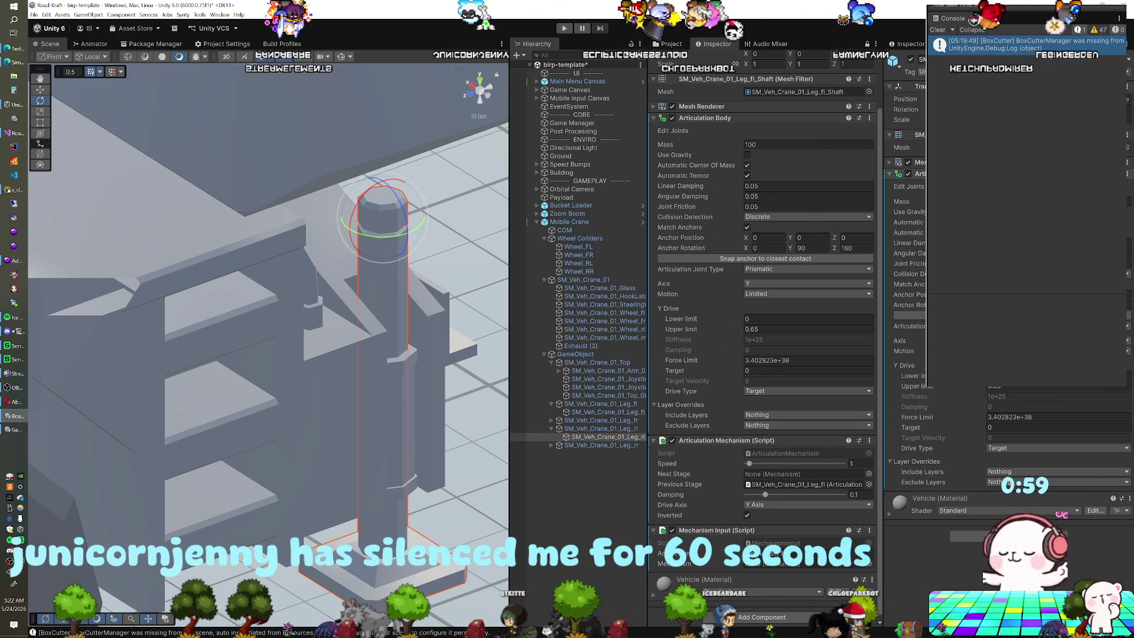
# Step: Copy the Articulation Mechanism, paste its values in the locked Inspector, and set the stage to SM_Veh_Crane_01_Leg_rl
pyautogui.rightClick(717, 443)
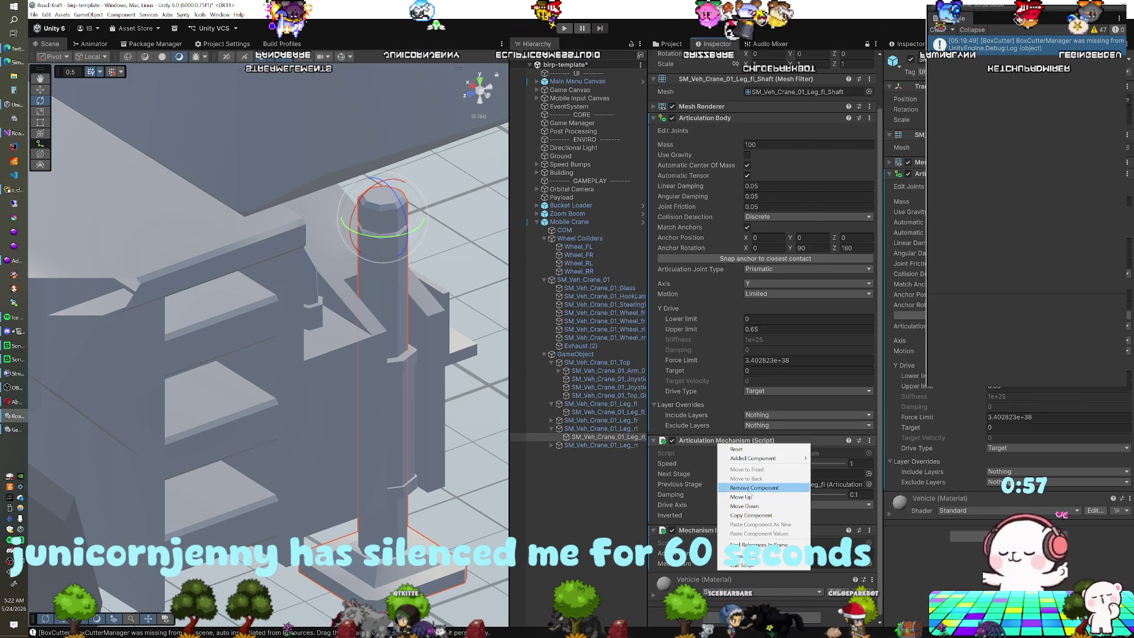
pyautogui.click(750, 515)
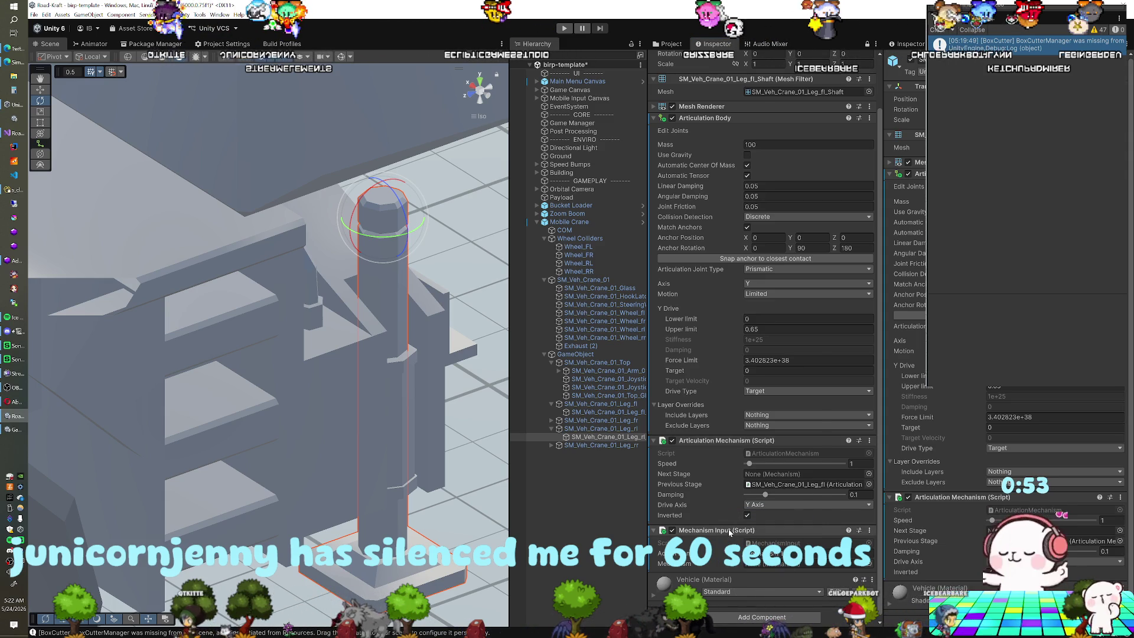
pyautogui.rightClick(730, 404)
pyautogui.click(782, 476)
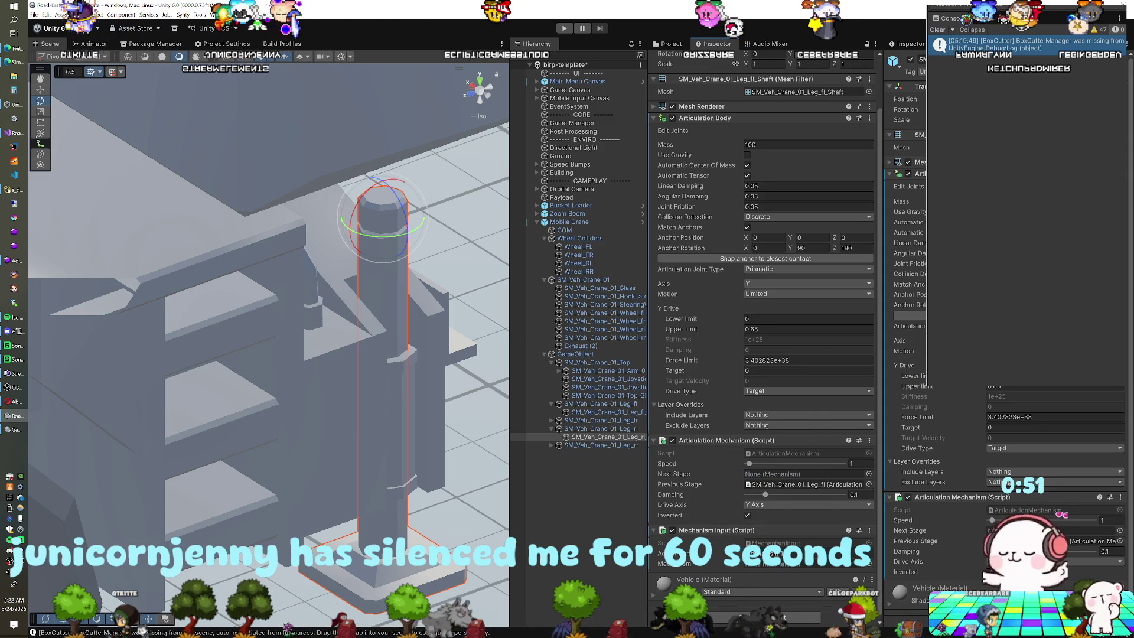
pyautogui.rightClick(942, 498)
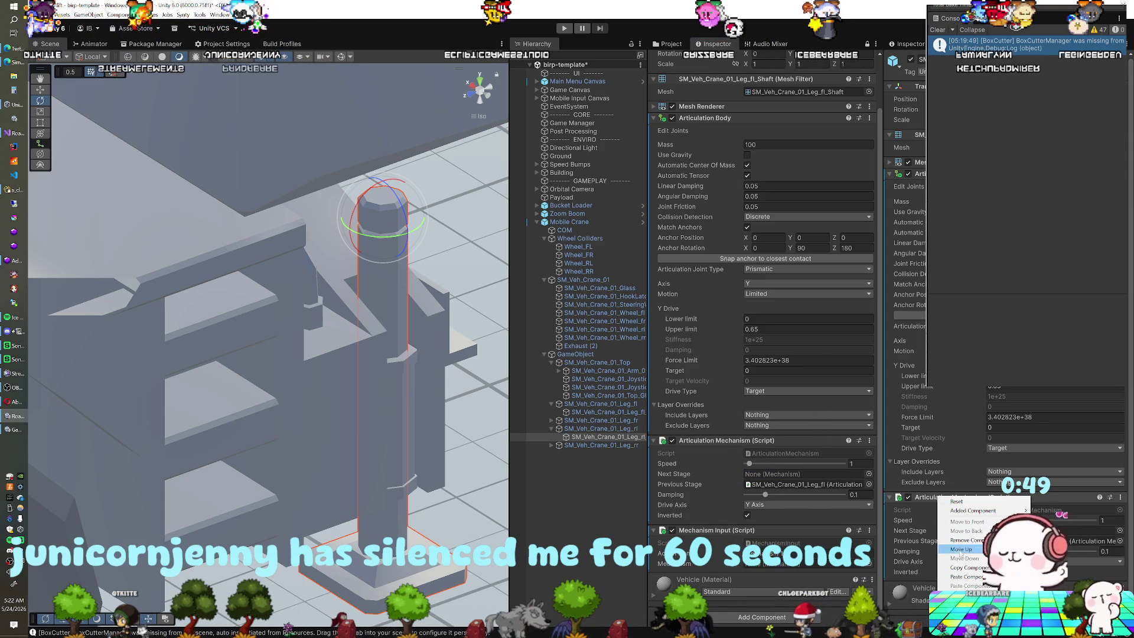
pyautogui.click(964, 577)
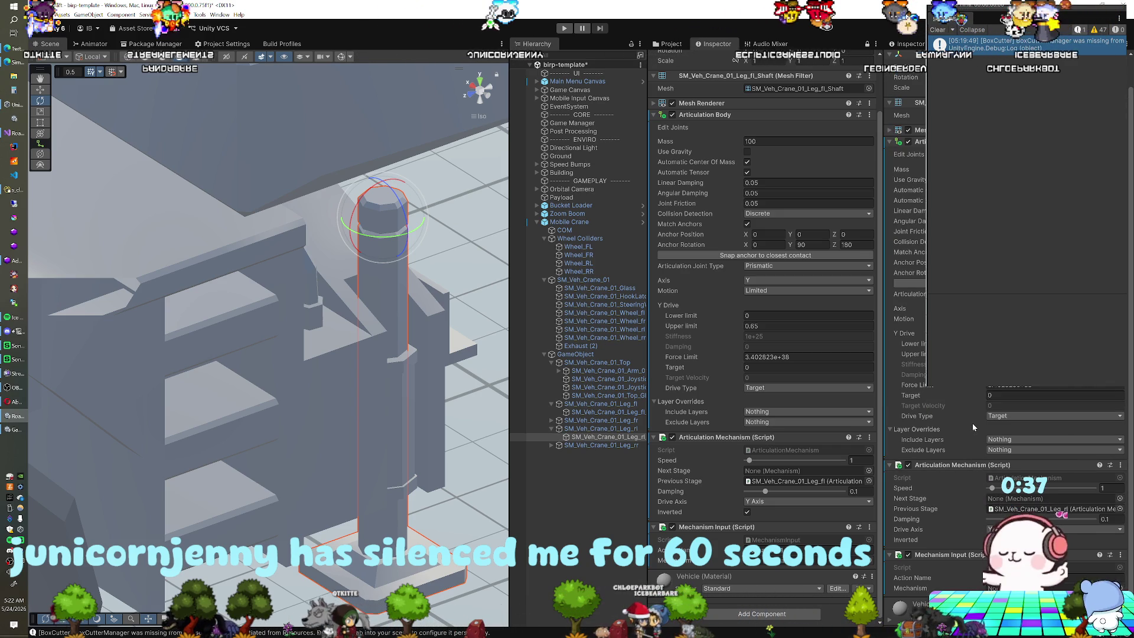
pyautogui.scroll(2, 972, 423)
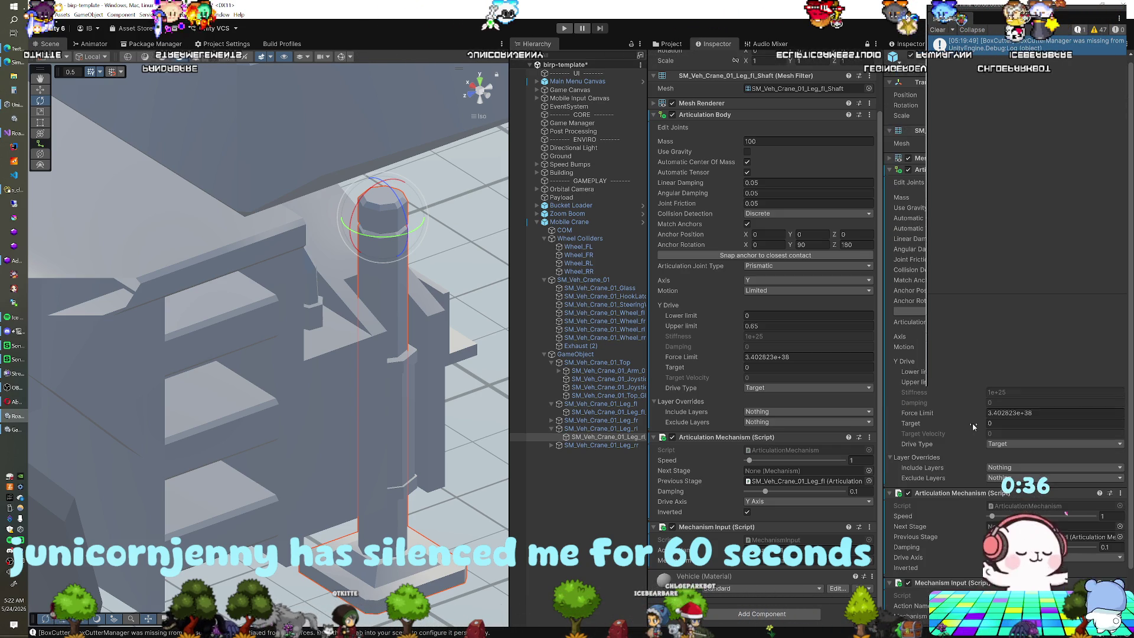
pyautogui.click(626, 428)
pyautogui.moveTo(624, 440); pyautogui.dragTo(893, 522)
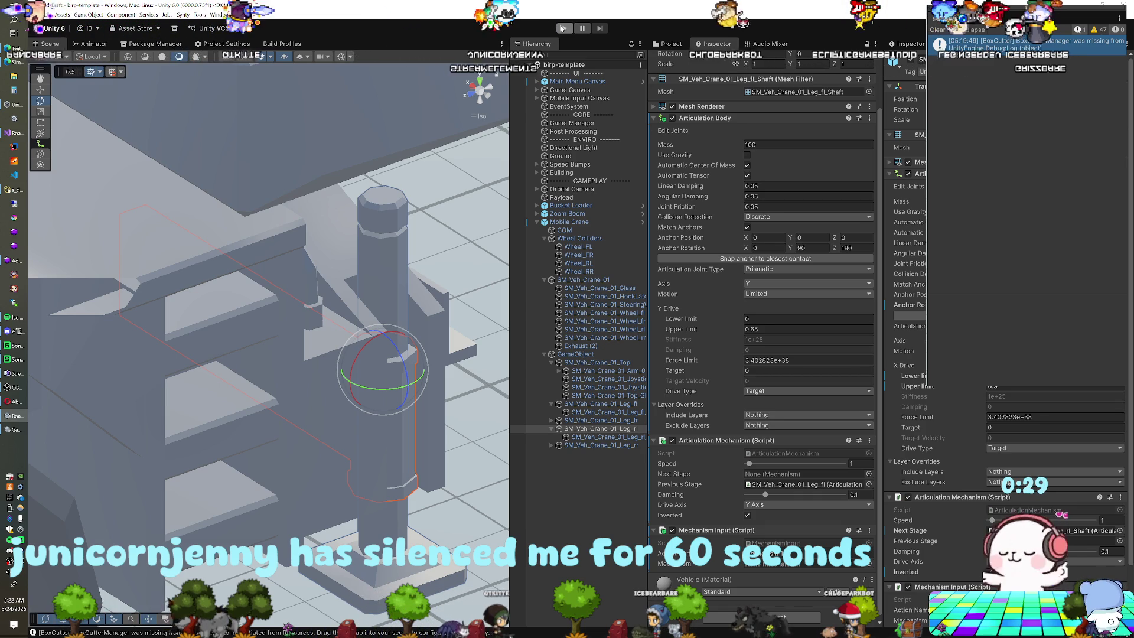
# Step: Enter play mode with Ctrl+P and fly the scene camera close to the crane
pyautogui.hotkey('ctrl', 'p')
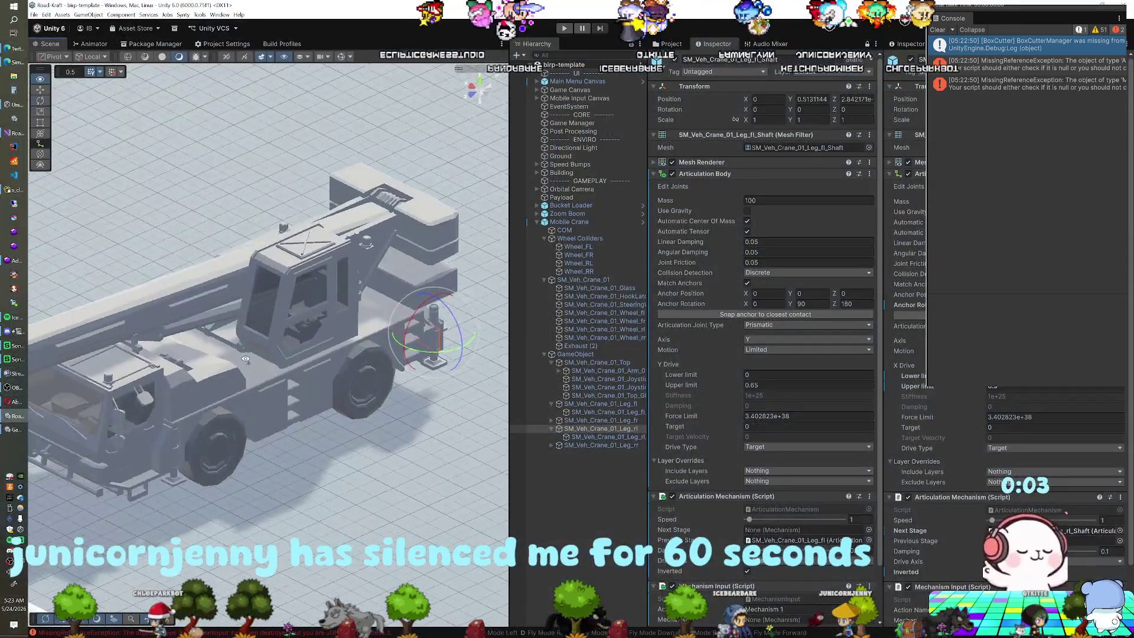
pyautogui.moveTo(245, 359)
pyautogui.mouseDown()
pyautogui.moveTo(339, 353)
pyautogui.moveTo(306, 346)
pyautogui.mouseUp()
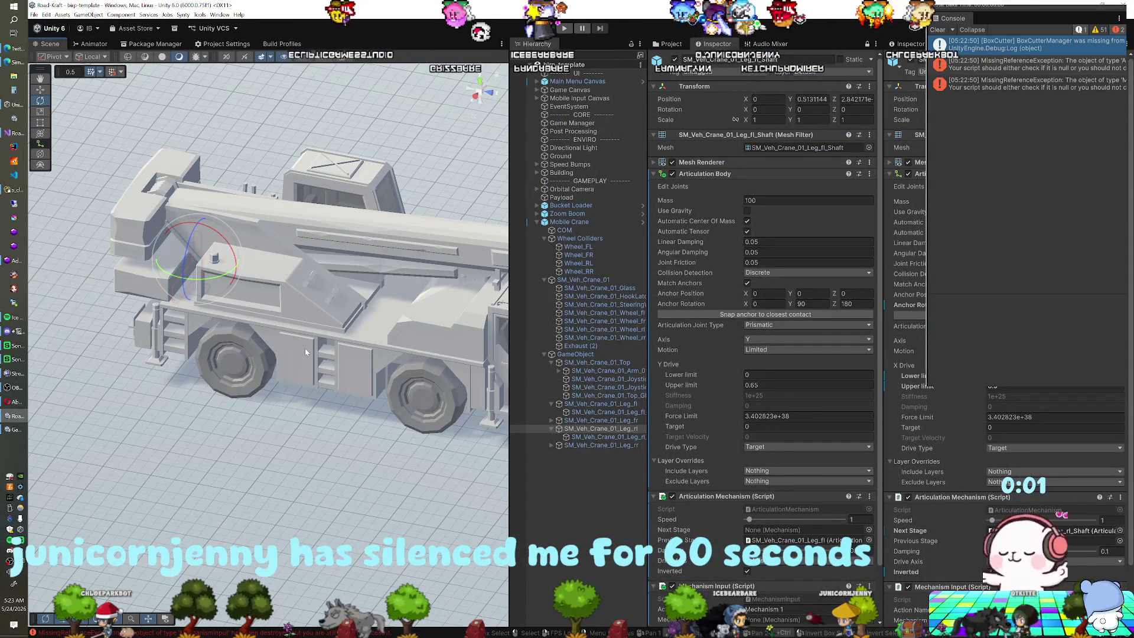
# Step: Collapse the leg entries, select a leg, view the crane from high front, and show Assets/Scripts
pyautogui.click(551, 428)
pyautogui.click(550, 404)
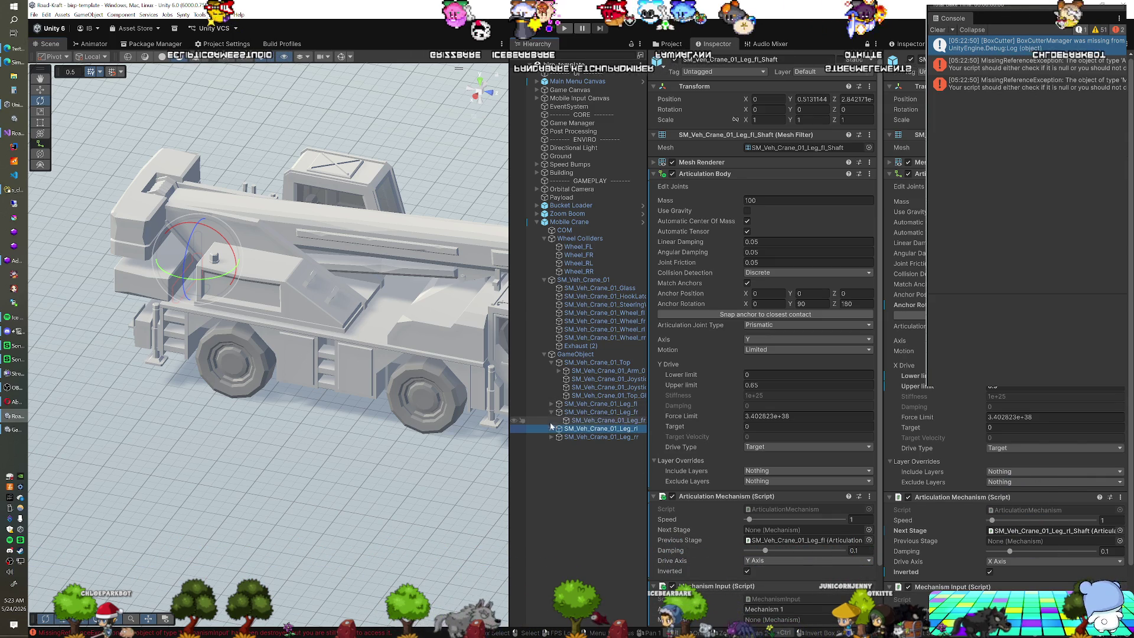
pyautogui.moveTo(292, 396)
pyautogui.mouseDown()
pyautogui.moveTo(324, 401)
pyautogui.moveTo(290, 398)
pyautogui.mouseUp()
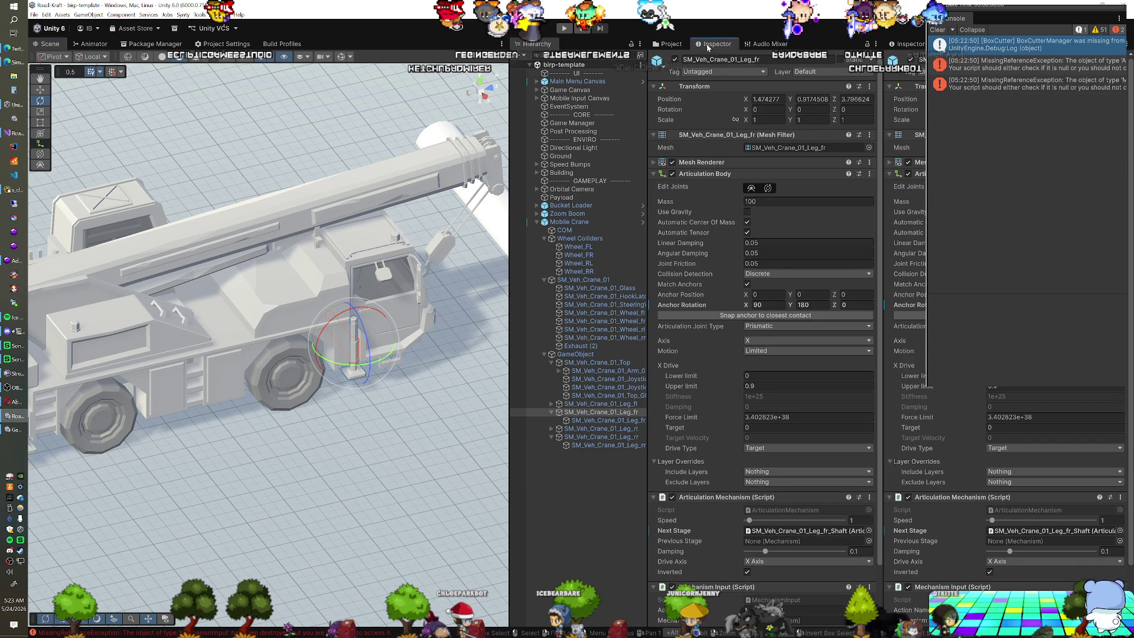
pyautogui.click(679, 45)
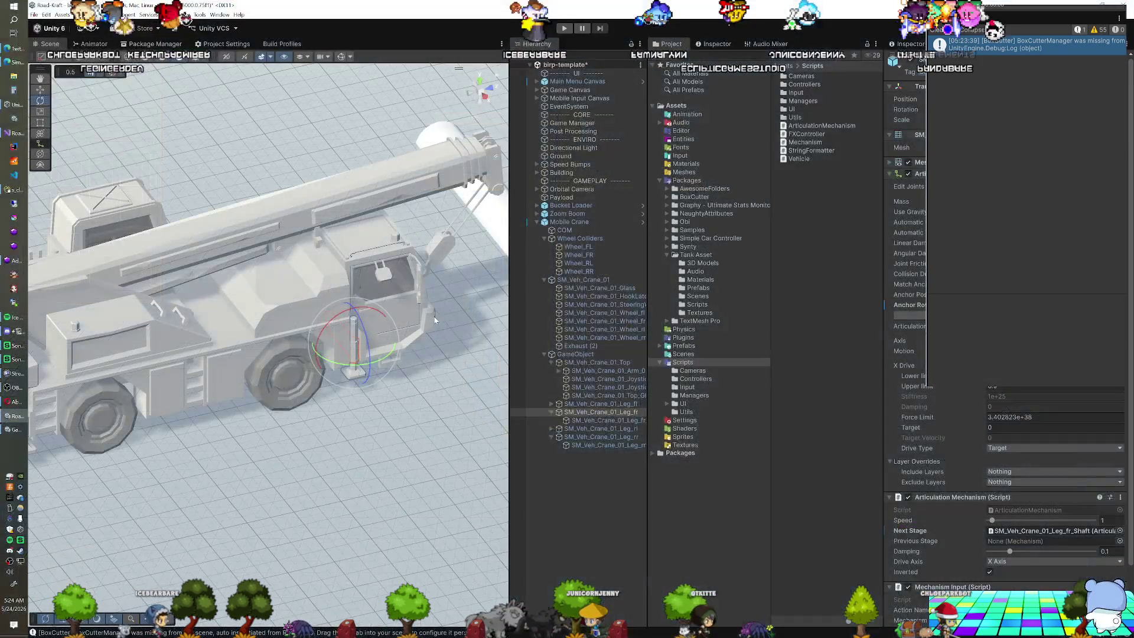
pyautogui.moveTo(319, 337); pyautogui.dragTo(341, 319)
pyautogui.press('w')
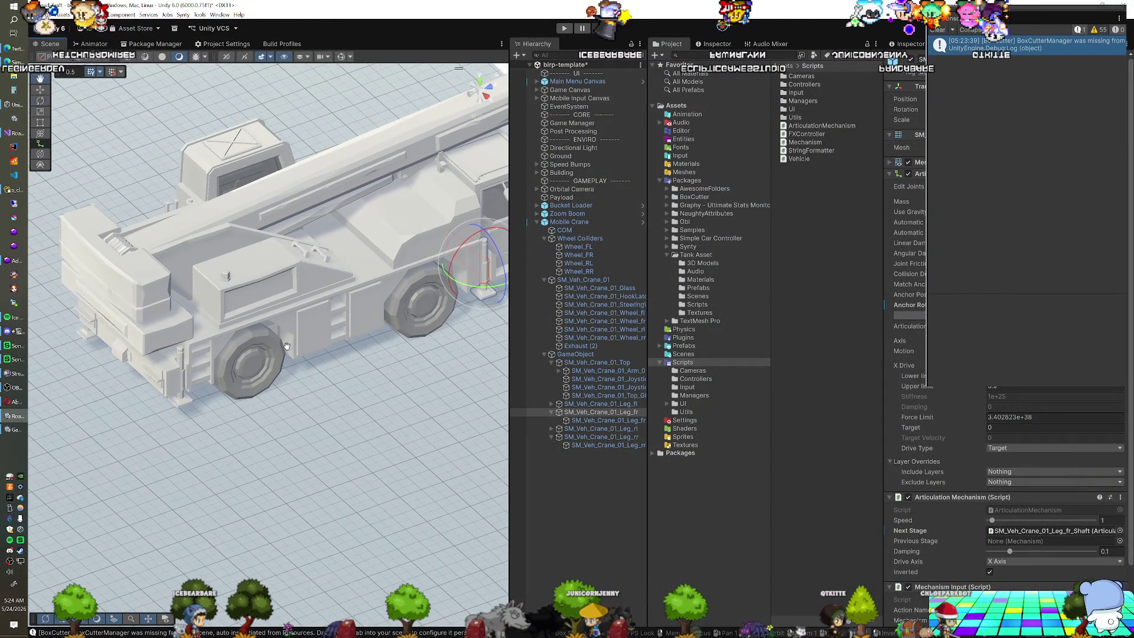
# Step: Select the front-right shaft, then the rear-right leg's shaft, and show its components
pyautogui.click(581, 436)
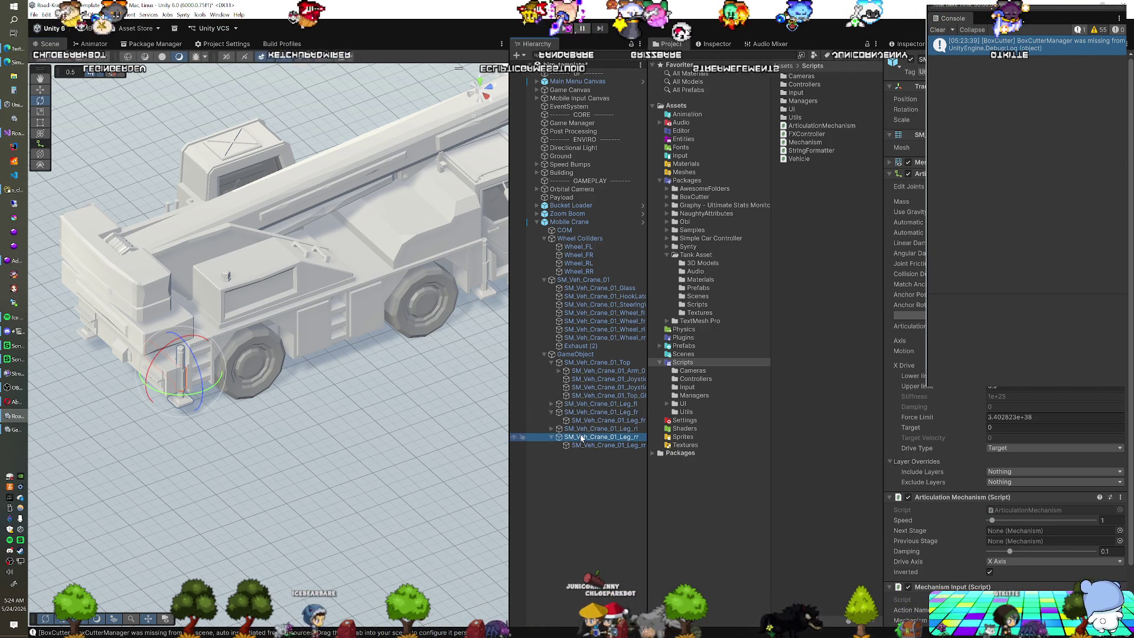
pyautogui.press('Down')
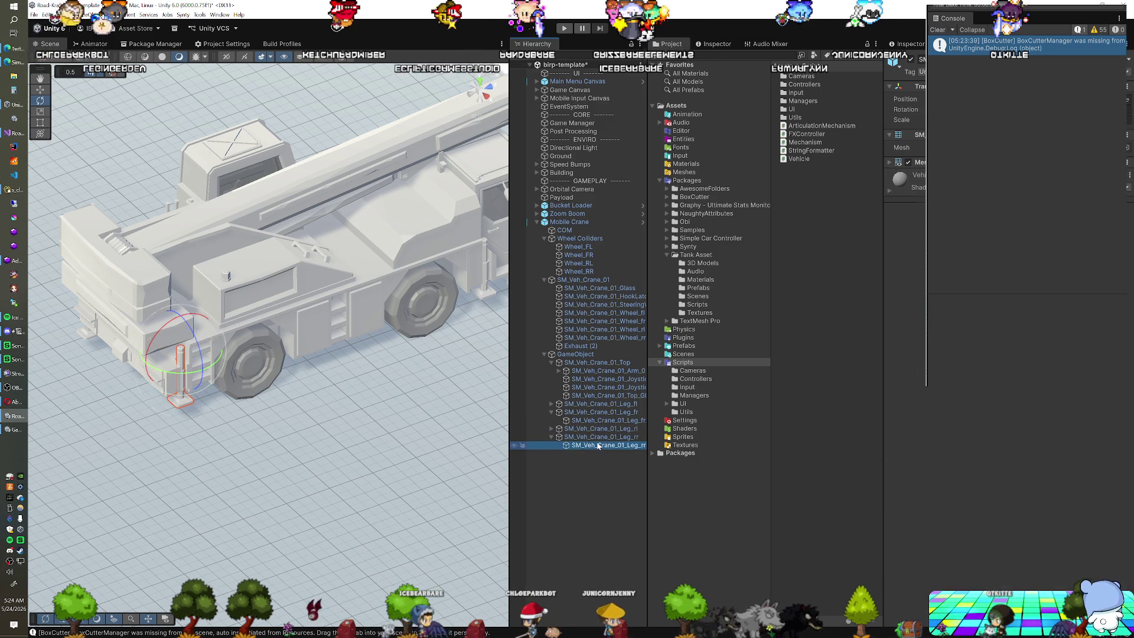
pyautogui.click(602, 420)
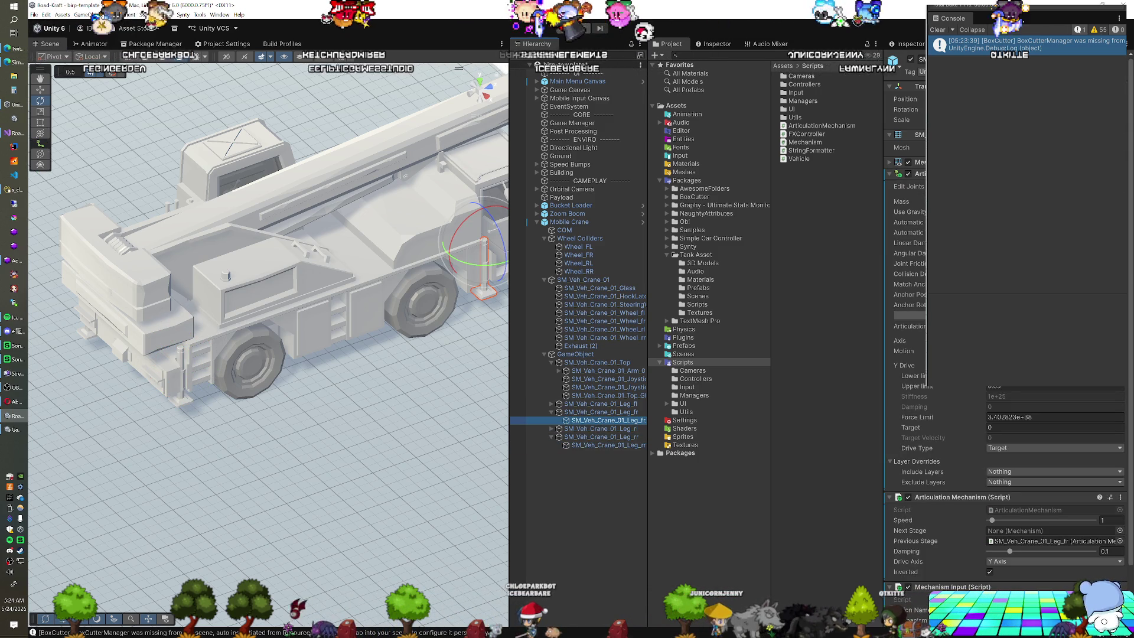
pyautogui.click(727, 46)
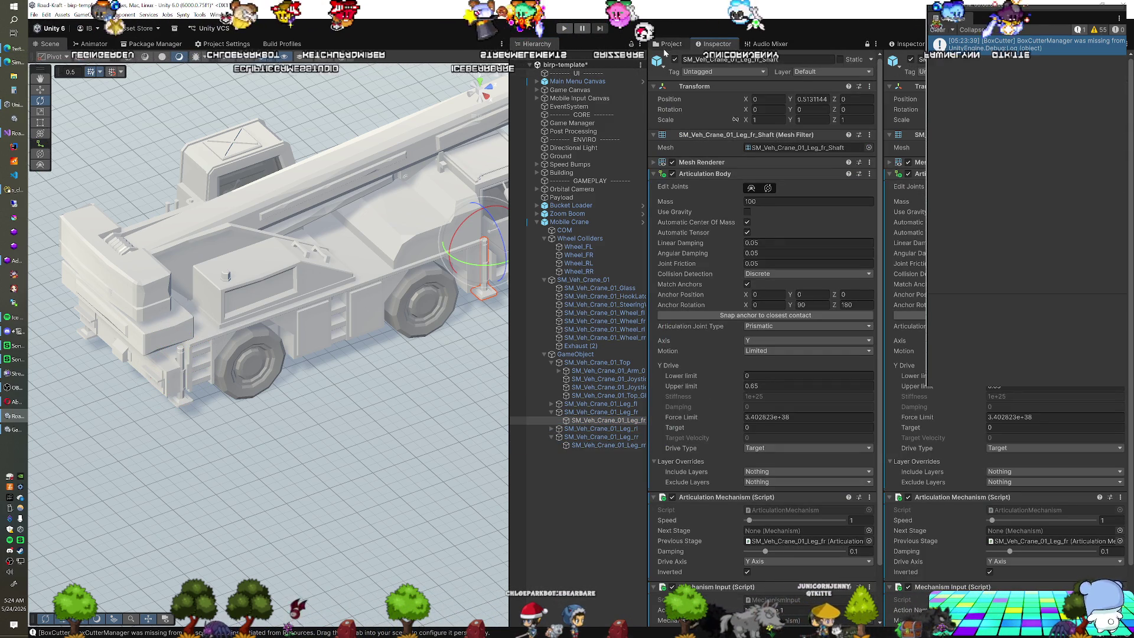
pyautogui.click(666, 45)
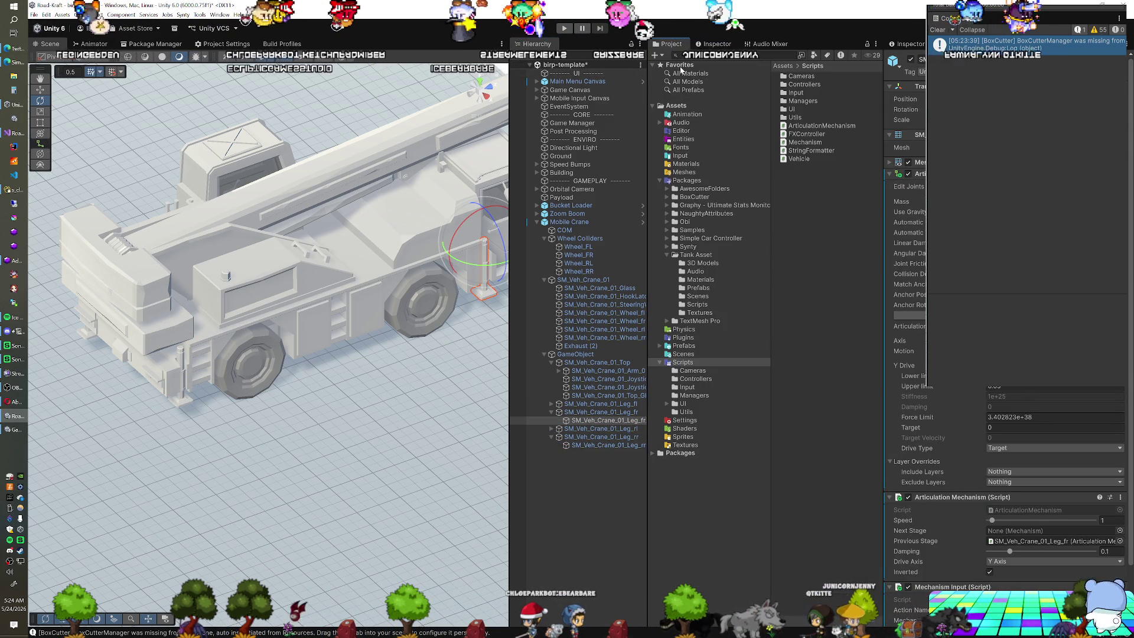
pyautogui.click(595, 444)
pyautogui.click(717, 44)
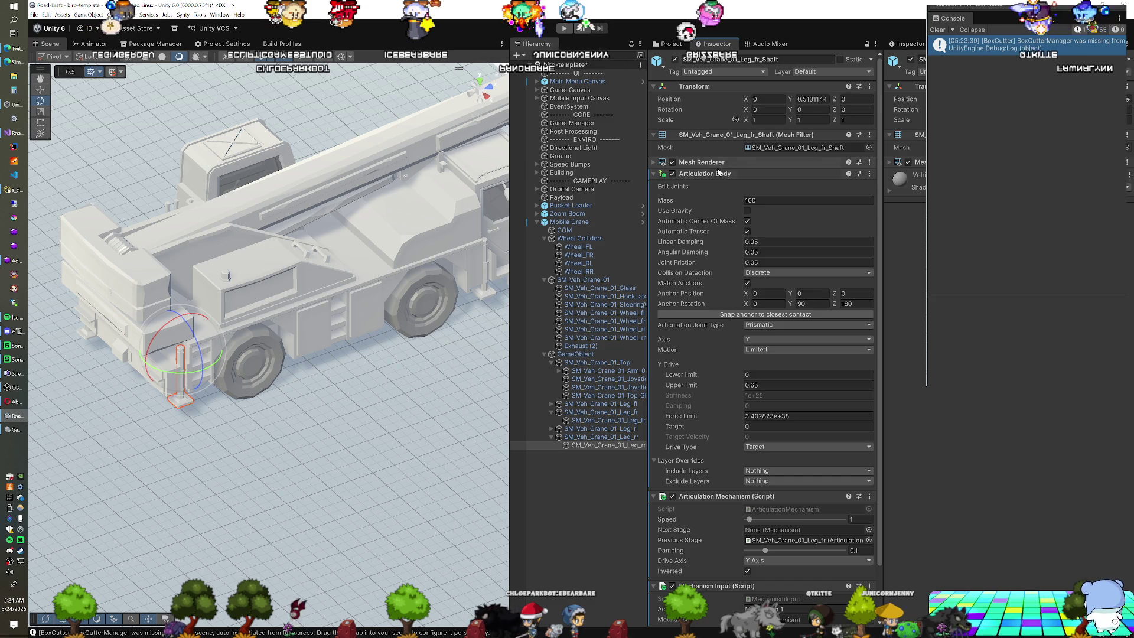
# Step: Copy the Articulation Body, Articulation Mechanism and Mechanism Input components
pyautogui.rightClick(711, 174)
pyautogui.click(734, 245)
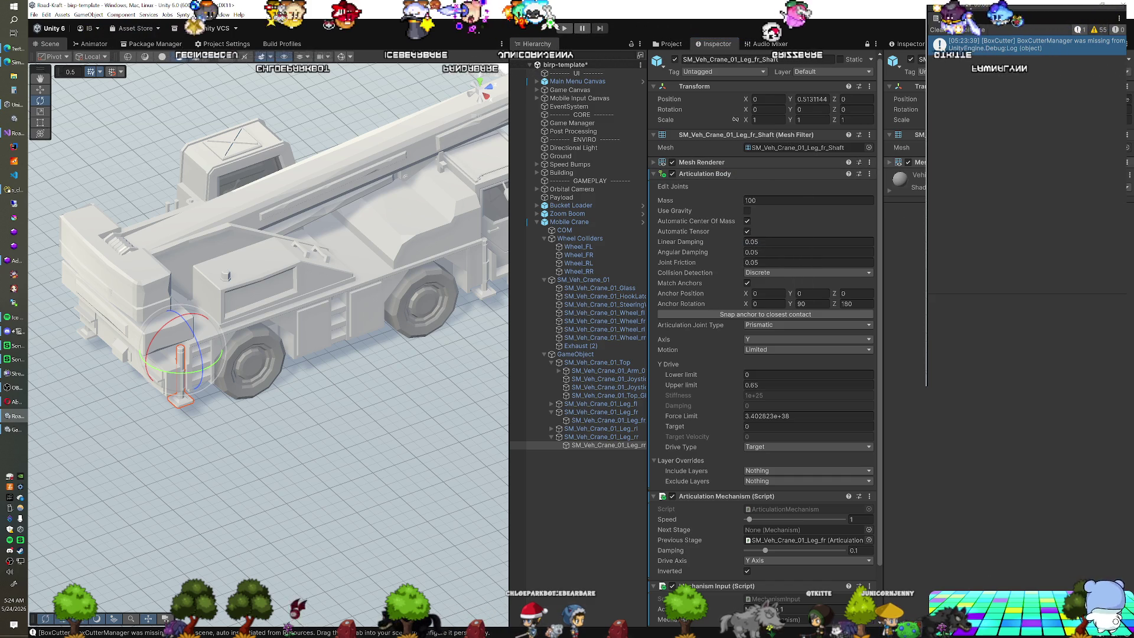
pyautogui.scroll(-2, 723, 374)
pyautogui.rightClick(708, 439)
pyautogui.click(754, 512)
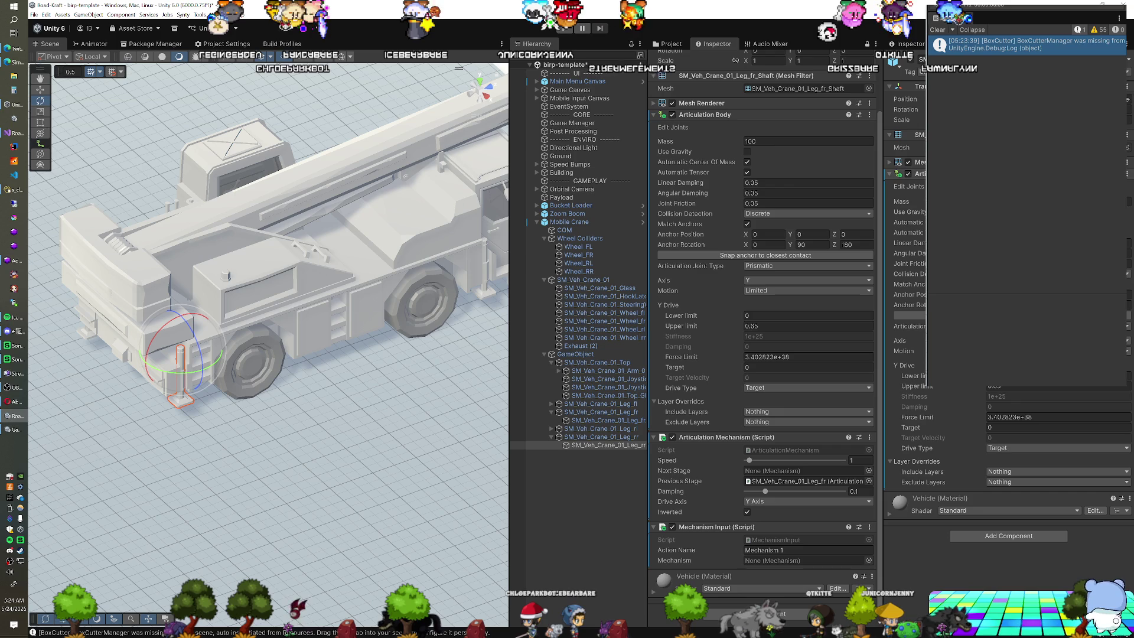
pyautogui.rightClick(726, 526)
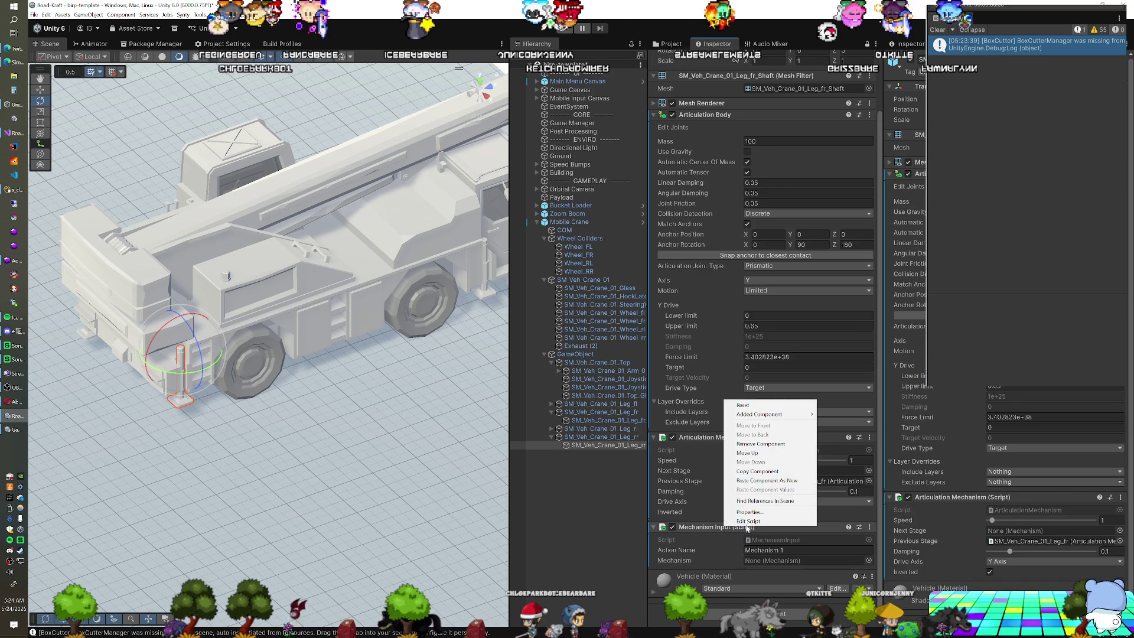
pyautogui.click(770, 472)
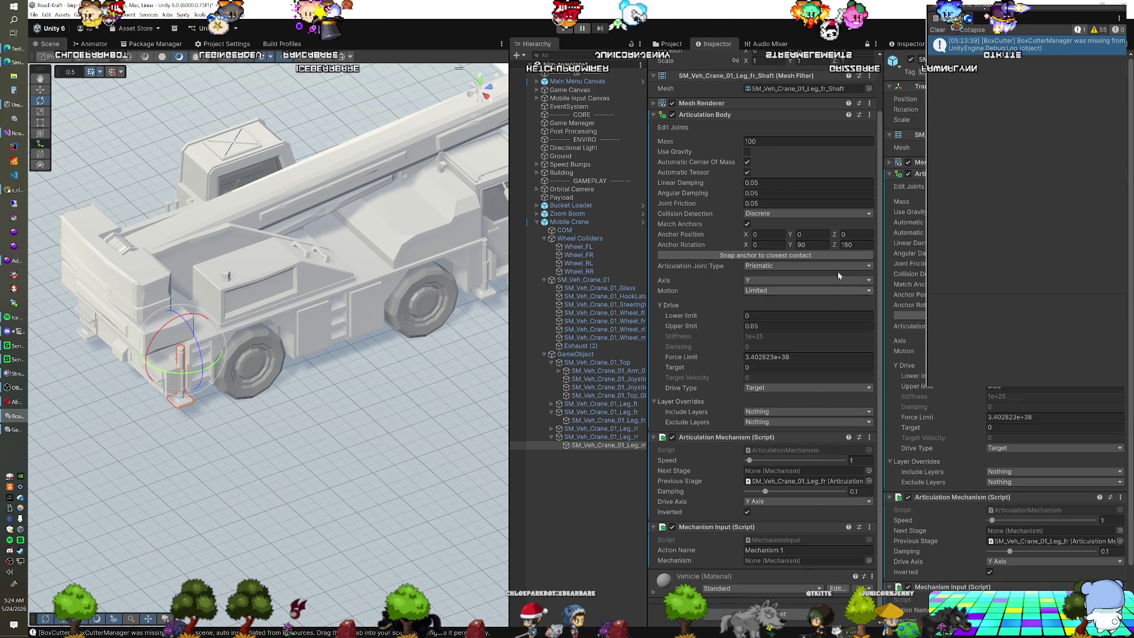
# Step: Make SM_Veh_Crane_01_Leg_rr the rear-right shaft's previous stage and start play mode
pyautogui.click(670, 44)
pyautogui.scroll(-2, 969, 433)
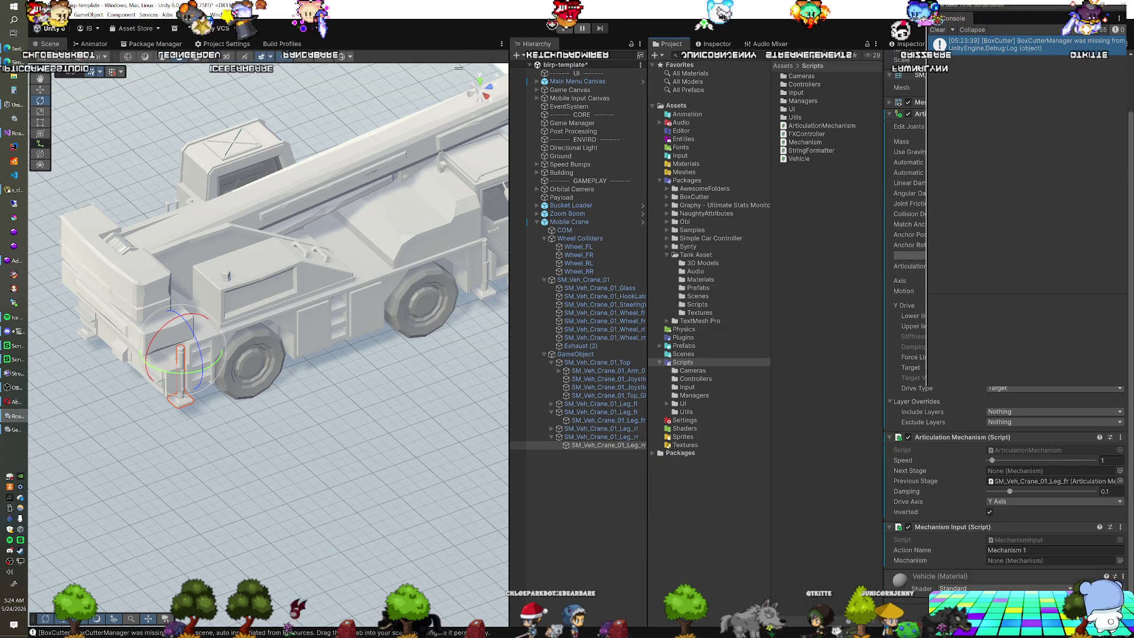
pyautogui.moveTo(621, 446); pyautogui.dragTo(1054, 486)
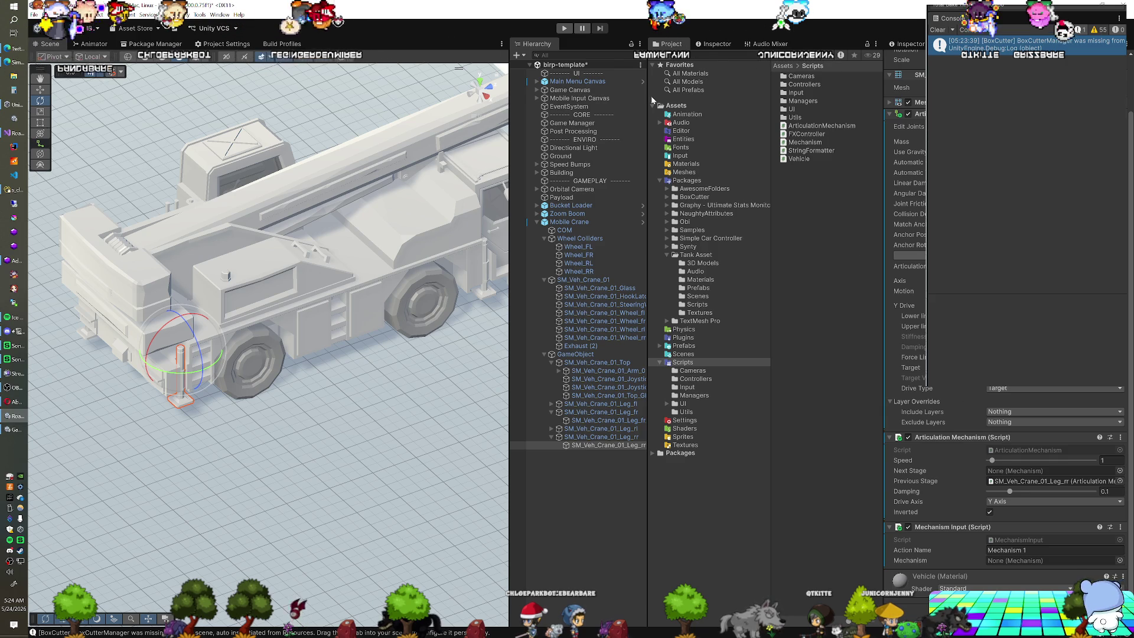
pyautogui.click(566, 28)
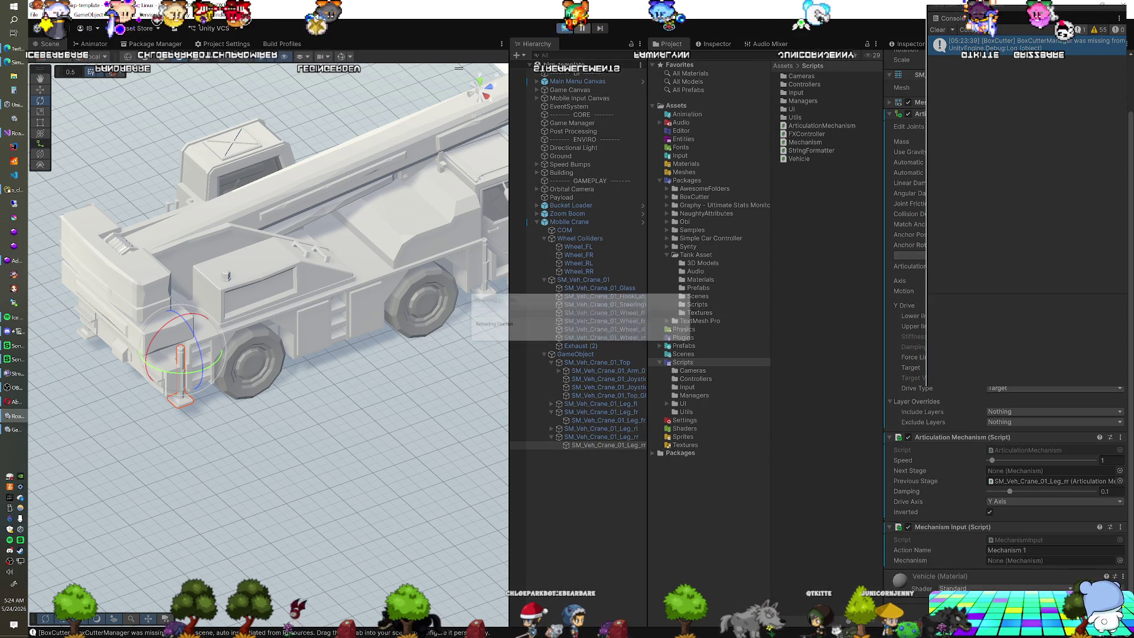
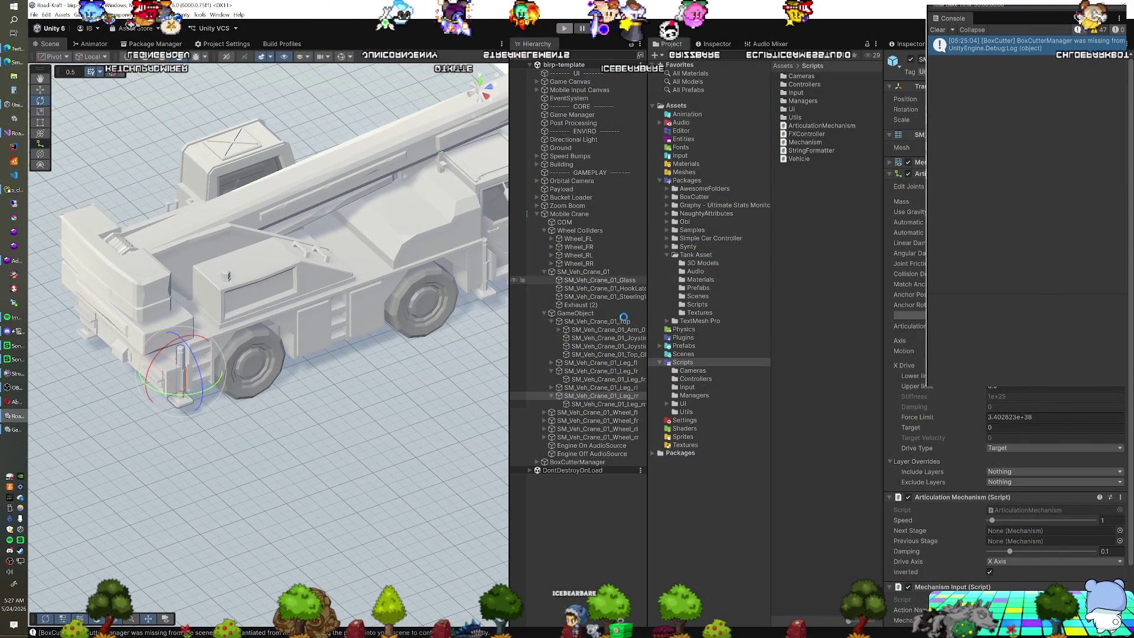
# Step: Set SM_Veh_Crane_01_Leg_rr_Shaft as the Articulation Mechanism's Next Stage, then enter Play mode
pyautogui.moveTo(971, 517); pyautogui.dragTo(1003, 529)
pyautogui.click(564, 28)
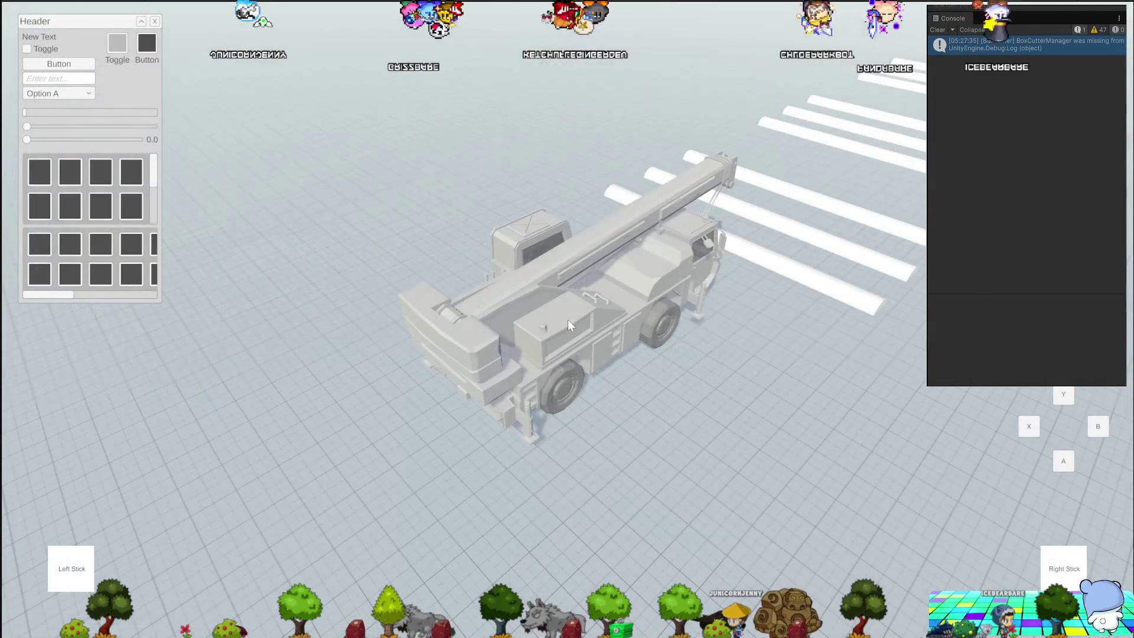
# Step: Orbit the Game view camera around the running crane and back to its side
pyautogui.moveTo(494, 360); pyautogui.dragTo(402, 361)
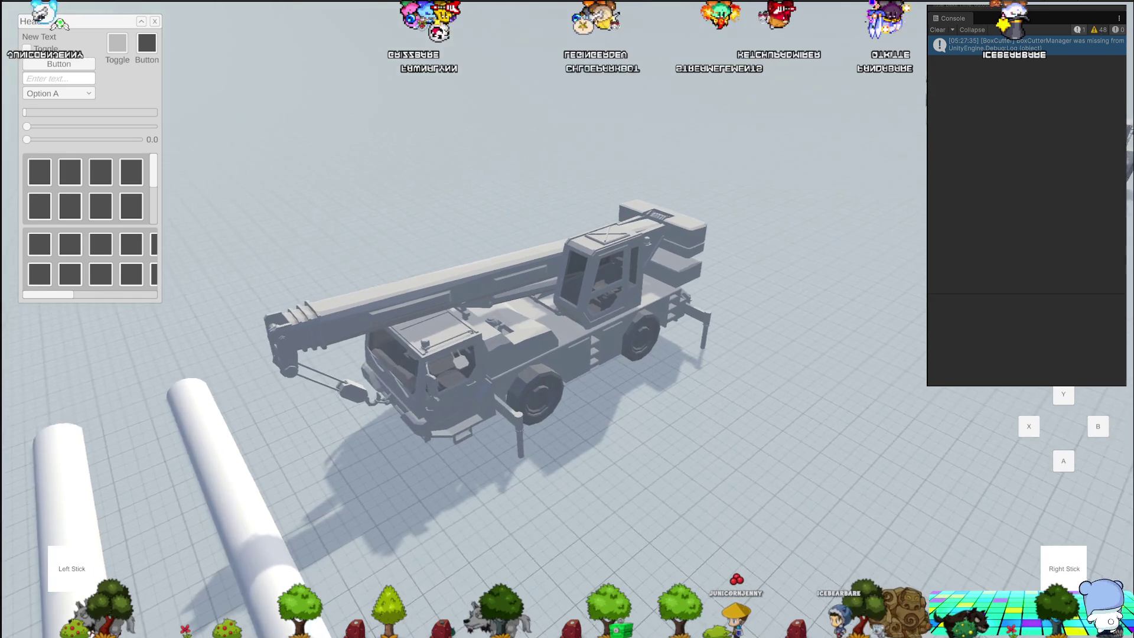
pyautogui.moveTo(461, 383); pyautogui.dragTo(516, 383)
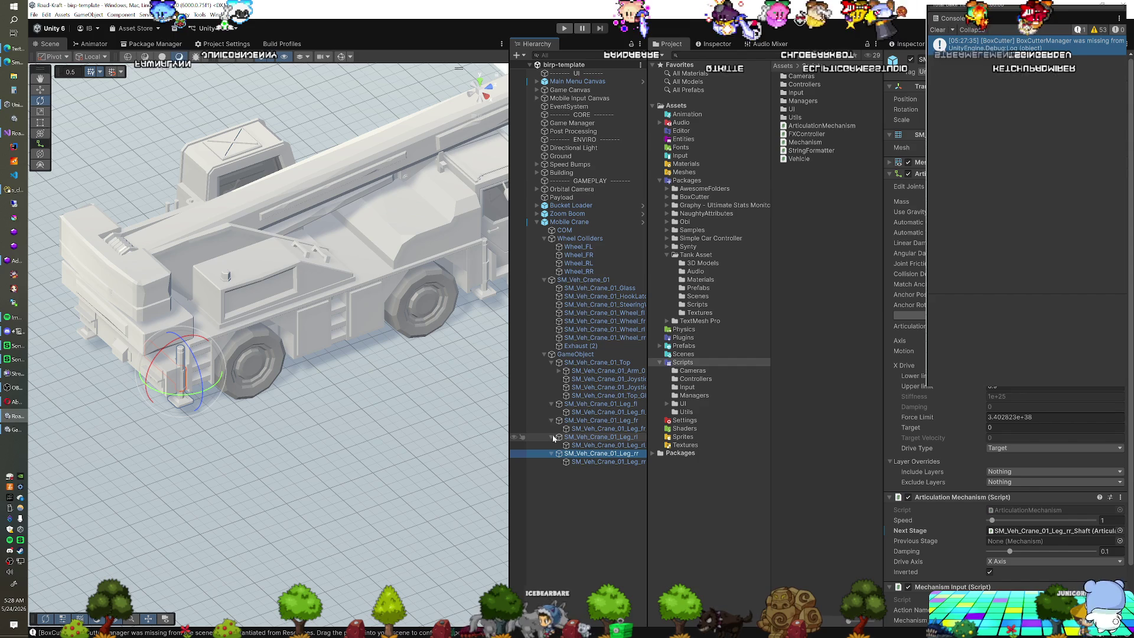
# Step: Select the front-left, front-right, rear-left and rear-right leg parts and add a Box Collider to them
pyautogui.moveTo(502, 385); pyautogui.dragTo(397, 355)
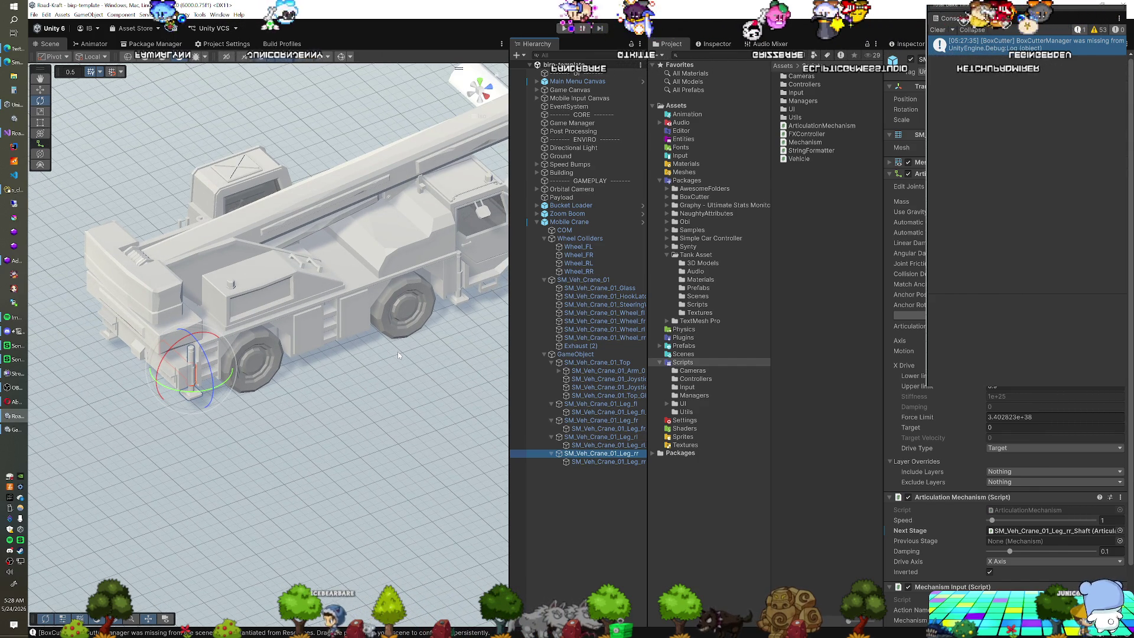
pyautogui.click(599, 412)
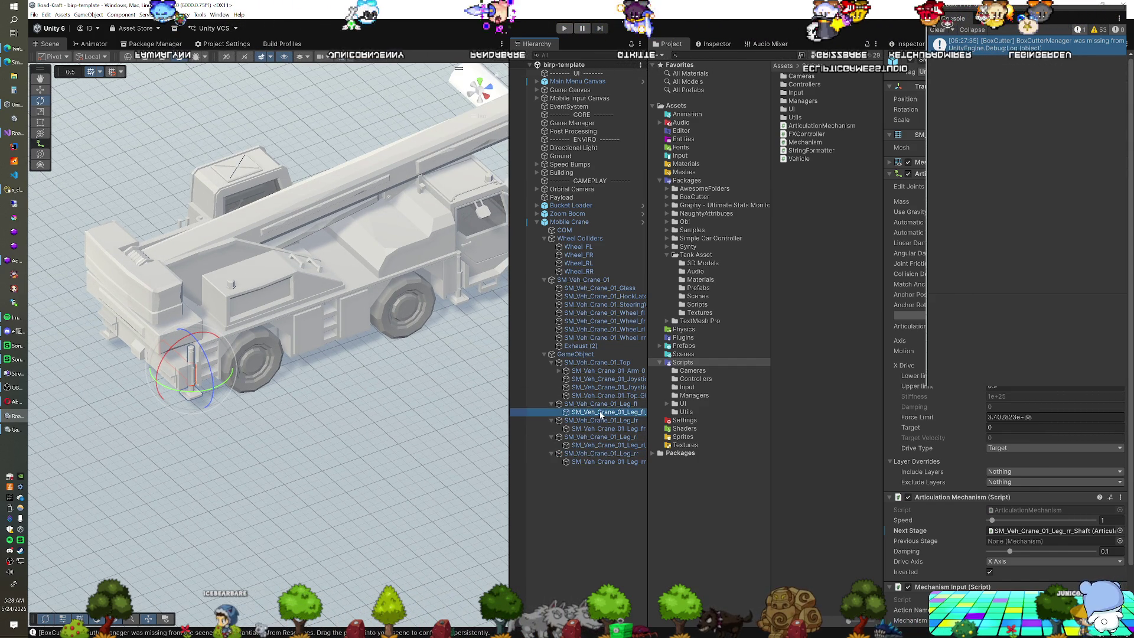
pyautogui.keyDown('ctrl'); pyautogui.click(600, 430); pyautogui.keyUp('ctrl')
pyautogui.keyDown('ctrl'); pyautogui.click(600, 446); pyautogui.keyUp('ctrl')
pyautogui.keyDown('ctrl'); pyautogui.click(590, 462); pyautogui.keyUp('ctrl')
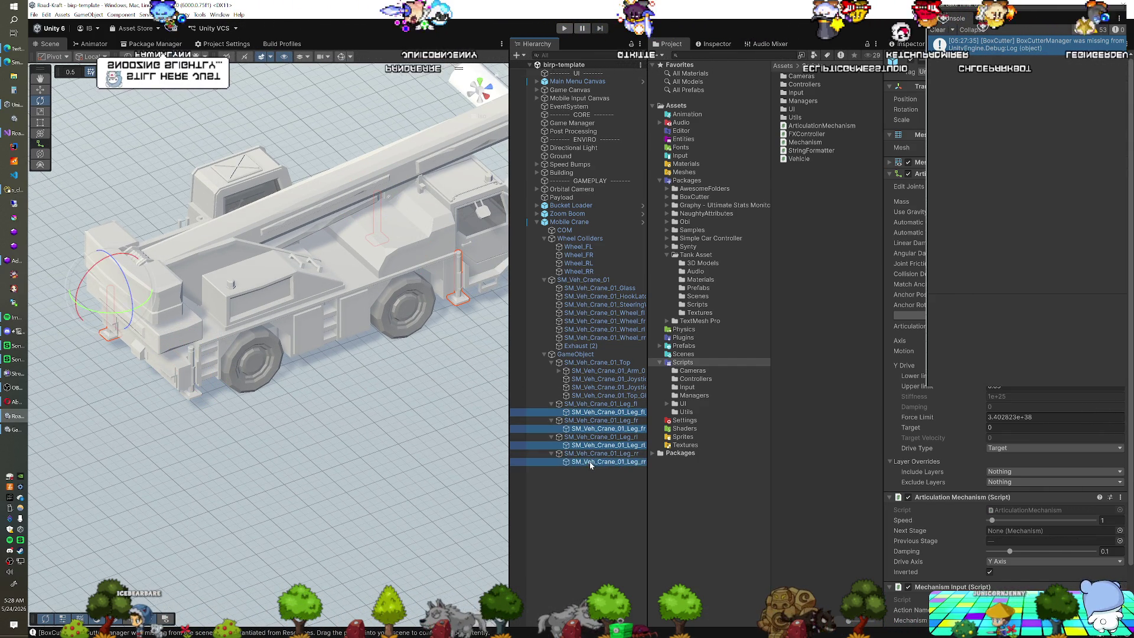
pyautogui.scroll(-3, 933, 493)
pyautogui.hotkey('ctrl', 'shift', 'a')
pyautogui.write('box')
pyautogui.press('Return')
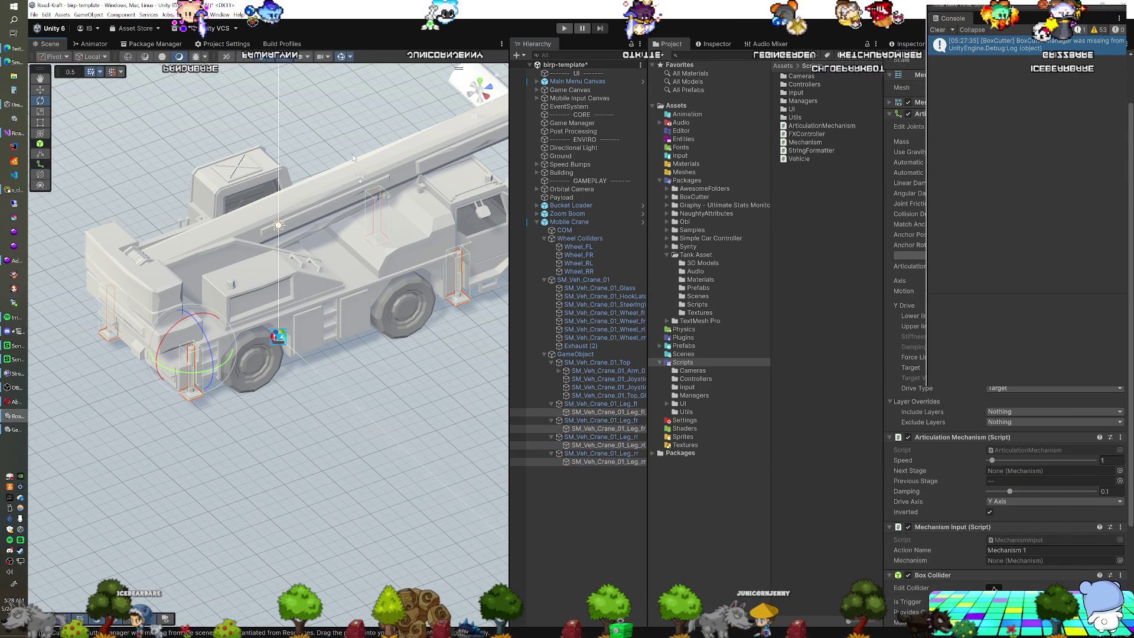
pyautogui.scroll(5, 278, 354)
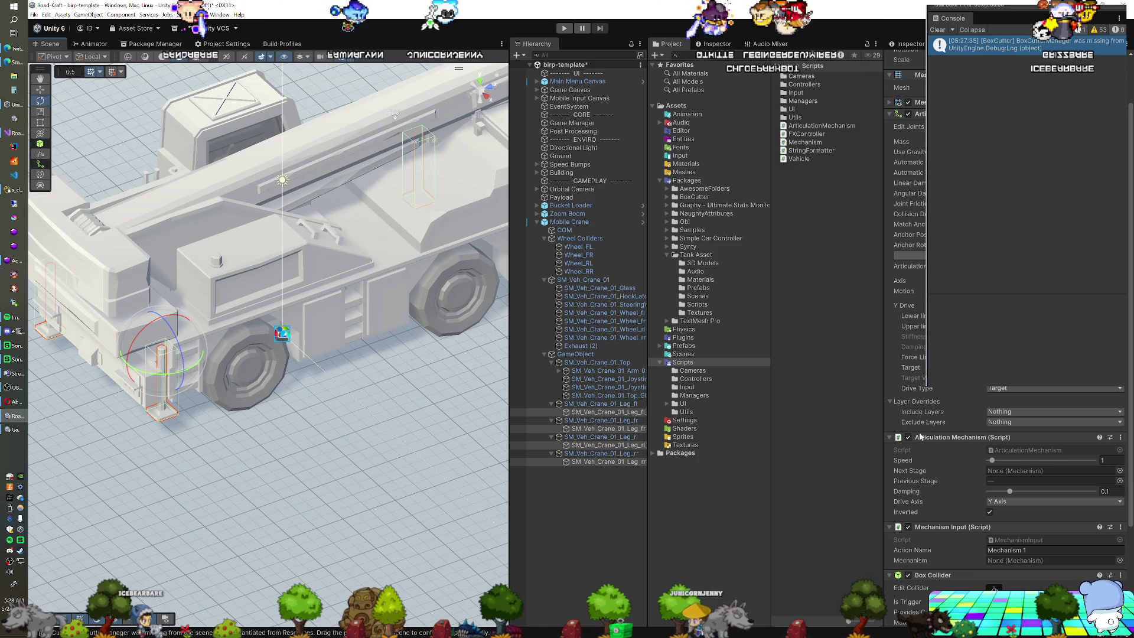
pyautogui.click(471, 96)
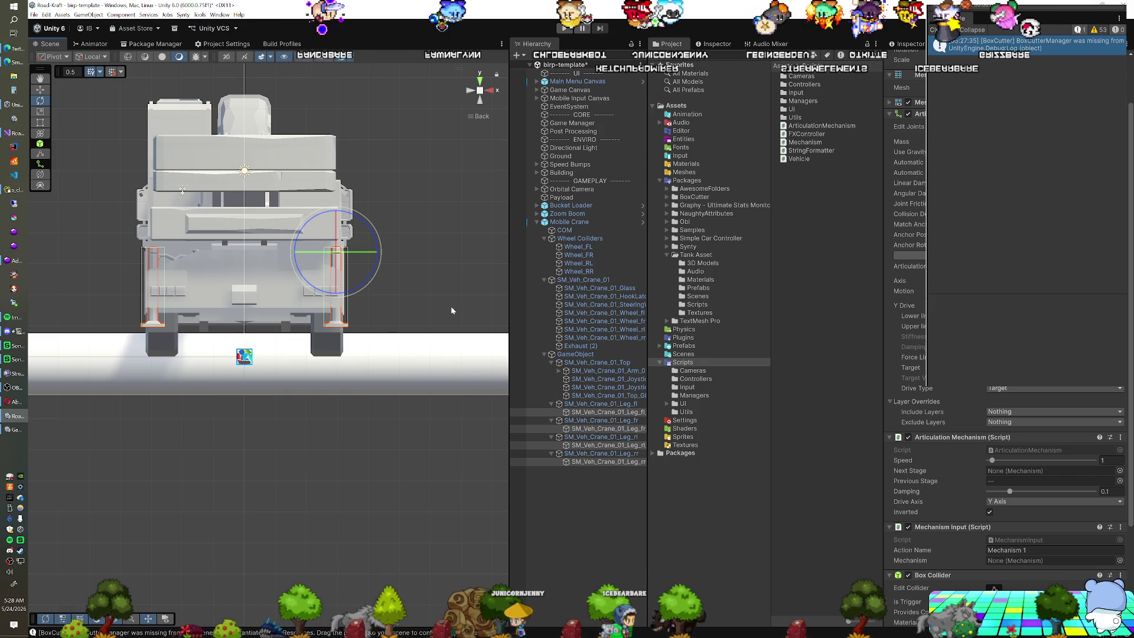
# Step: Set the four legs' Box Collider Size Y to 0.1 and Center Y to -1.57, then start Play mode
pyautogui.keyDown('ctrl'); pyautogui.click(590, 223); pyautogui.keyUp('ctrl')
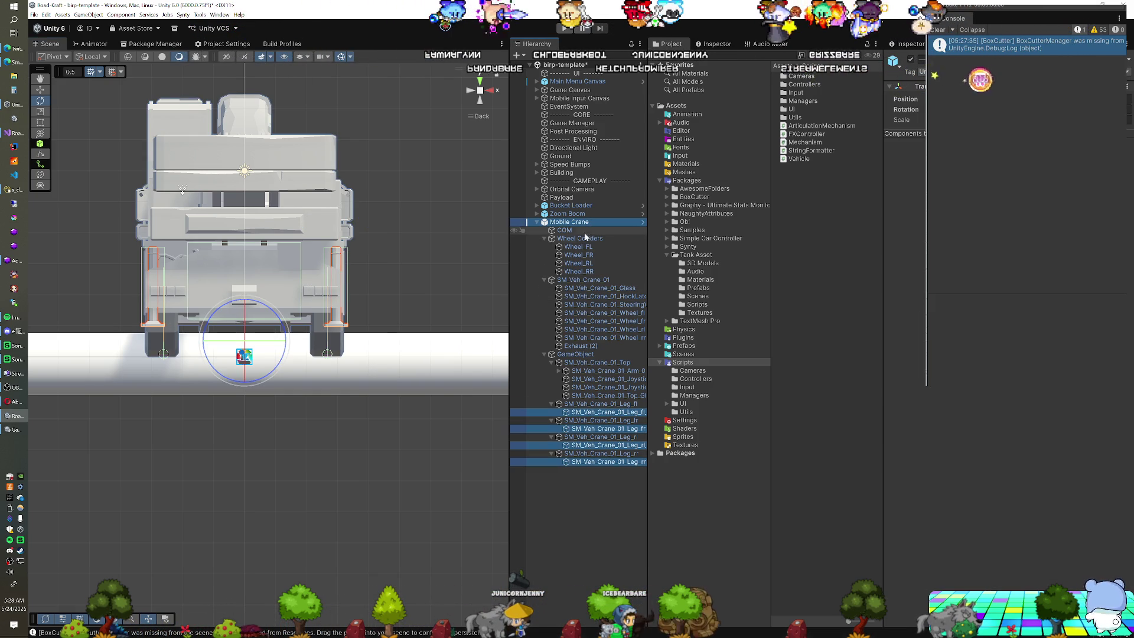
pyautogui.hotkey('ctrl', 'z')
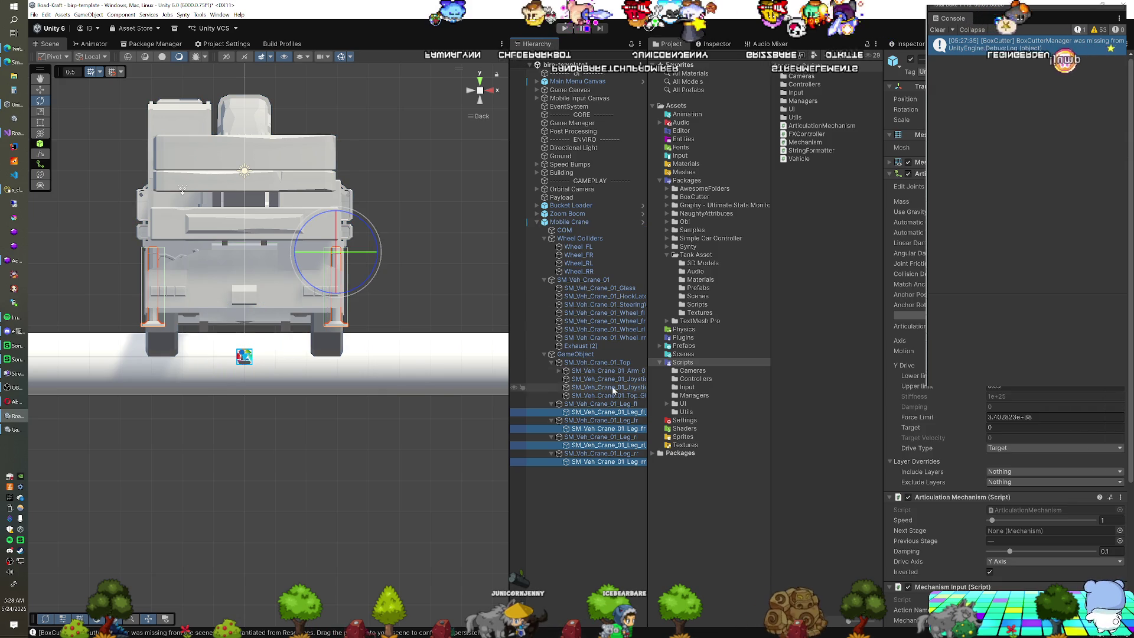
pyautogui.scroll(-3, 909, 418)
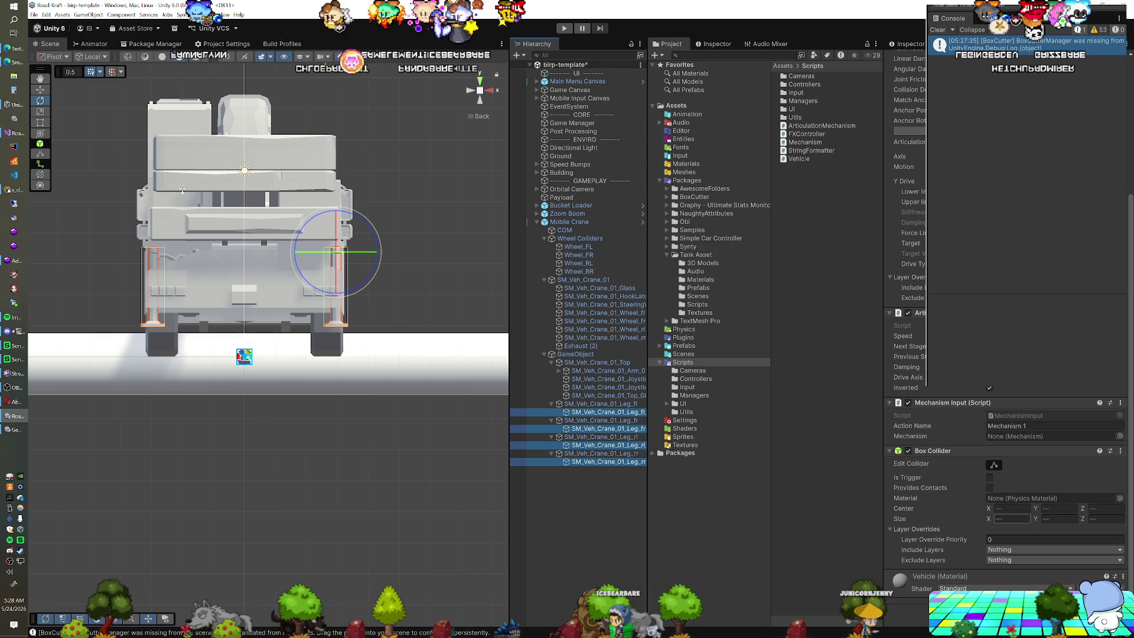
pyautogui.click(1059, 518)
pyautogui.write('0.1')
pyautogui.click(1060, 508)
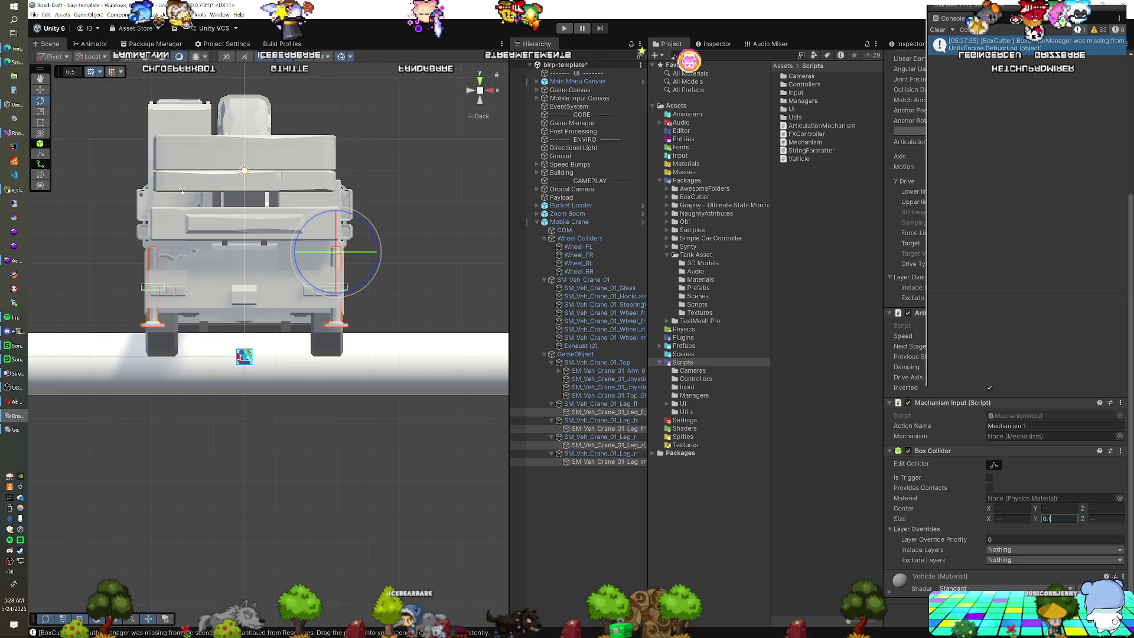
pyautogui.write('0')
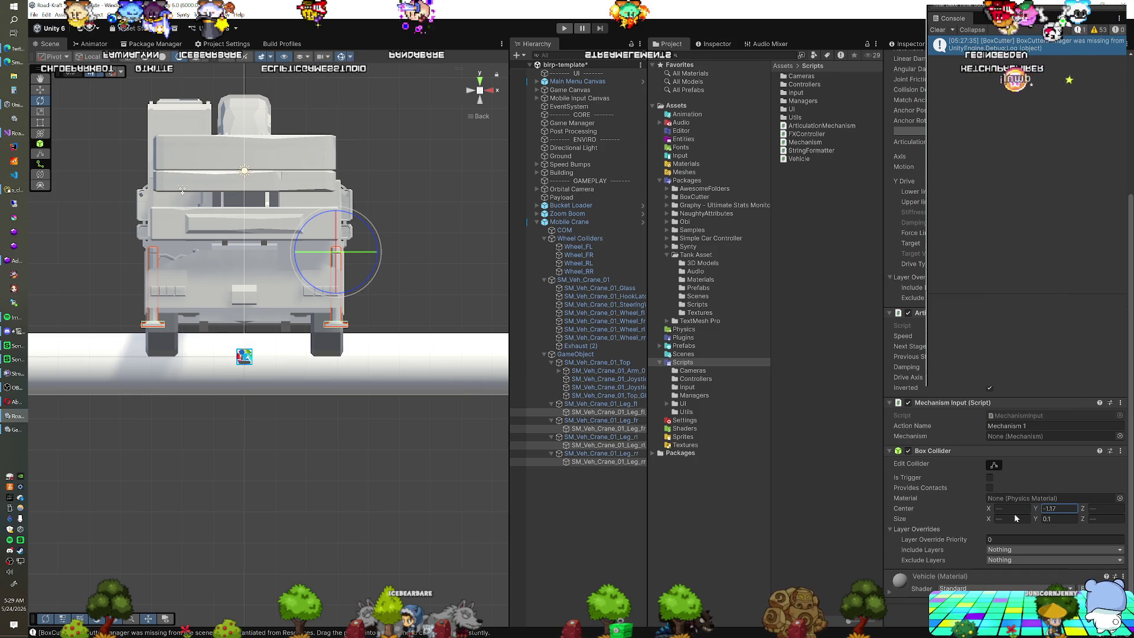
pyautogui.moveTo(359, 338); pyautogui.dragTo(335, 400)
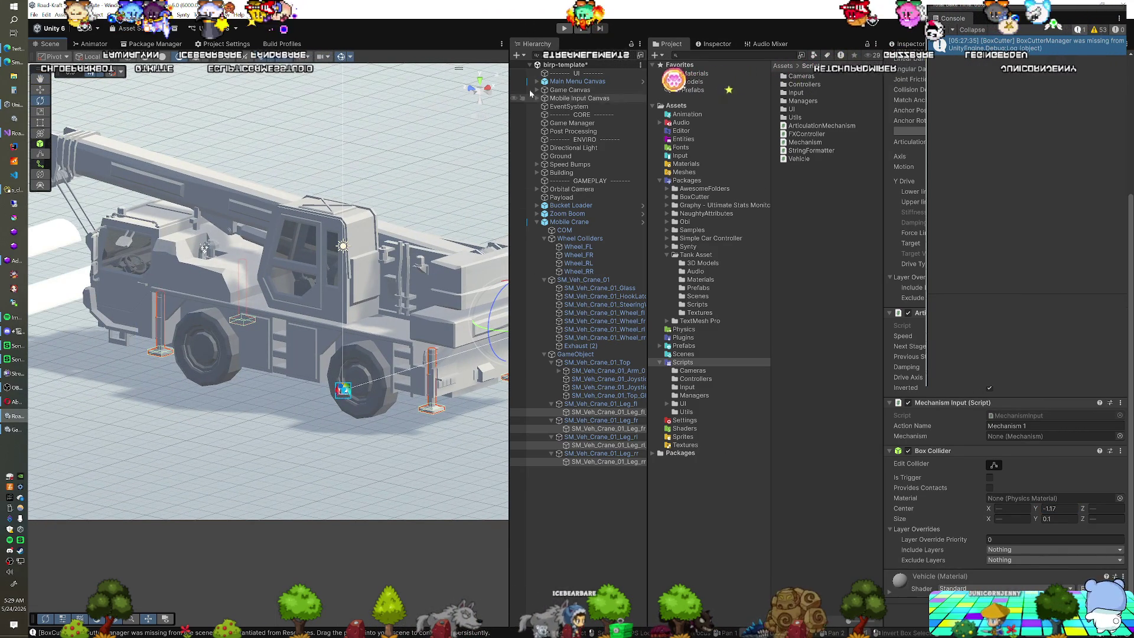
pyautogui.click(564, 28)
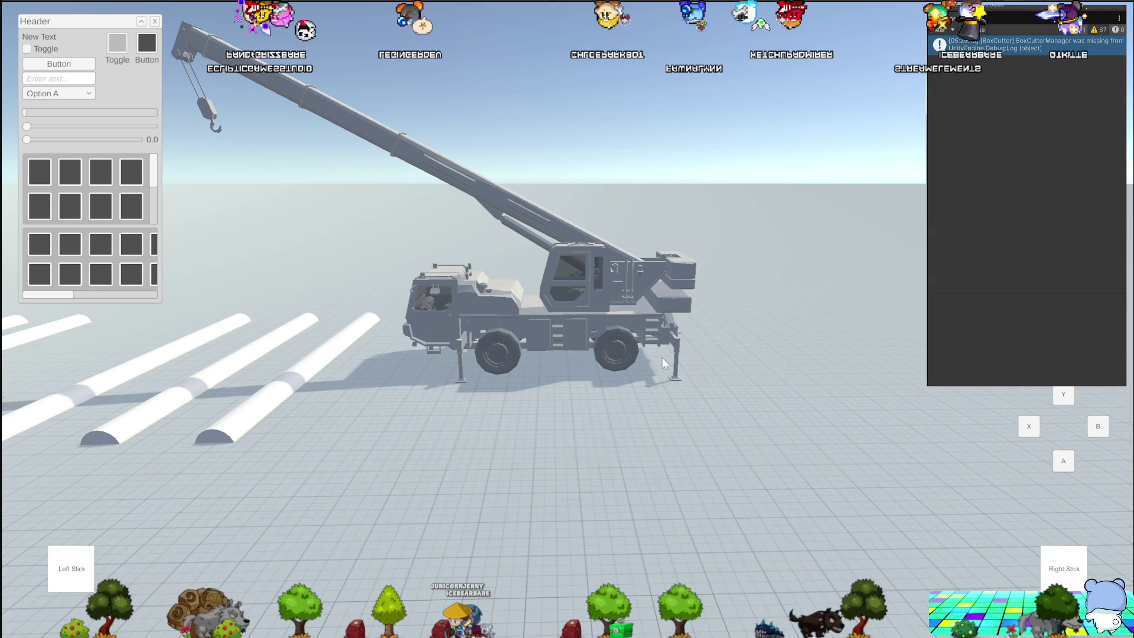
# Step: Switch the game camera to a top-down view with the C key
pyautogui.press('c')
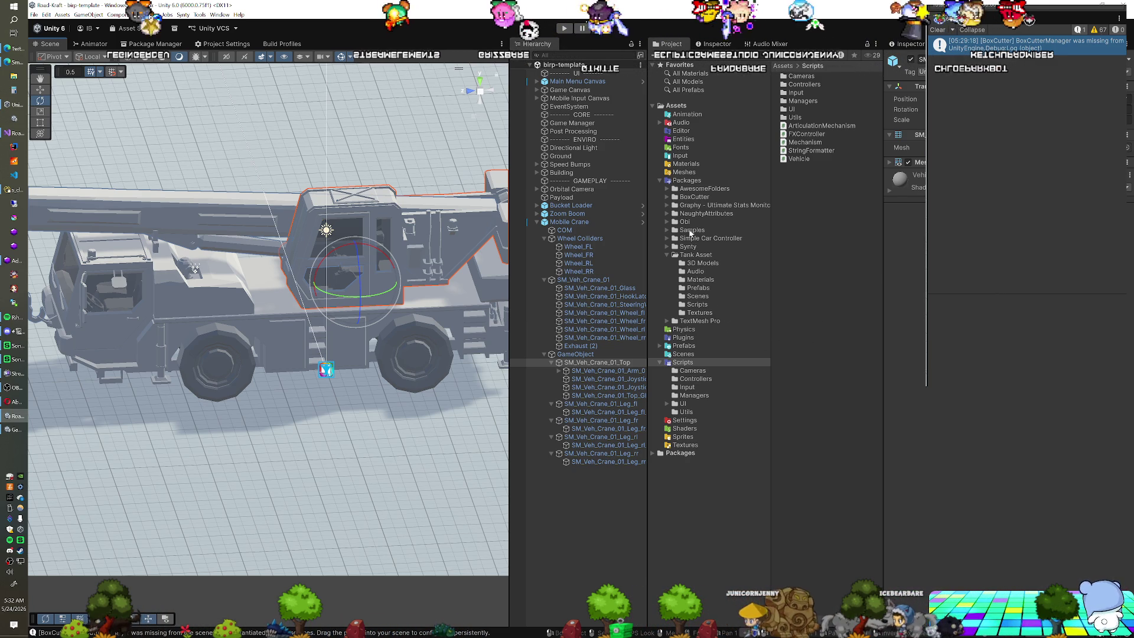
# Step: Browse the Project window's Assets folders toward the Input folder
pyautogui.click(687, 163)
# Step: Open the Player Input actions, duplicate Mechanism 1 as Mechanism 4, and place it after Mechanism 3
pyautogui.click(689, 155)
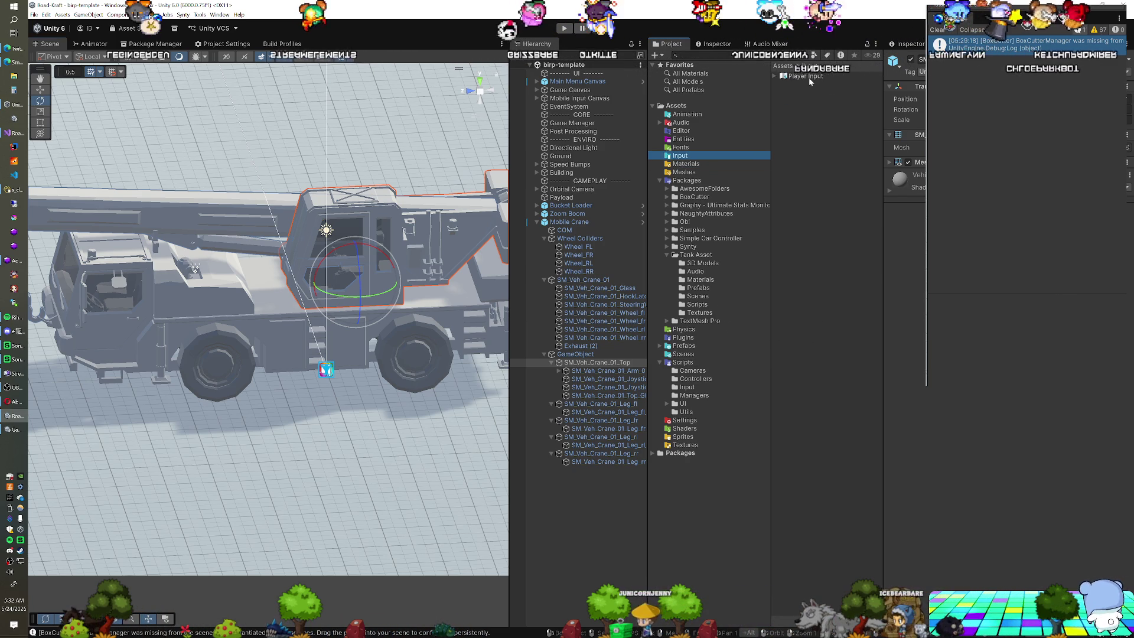
pyautogui.doubleClick(807, 76)
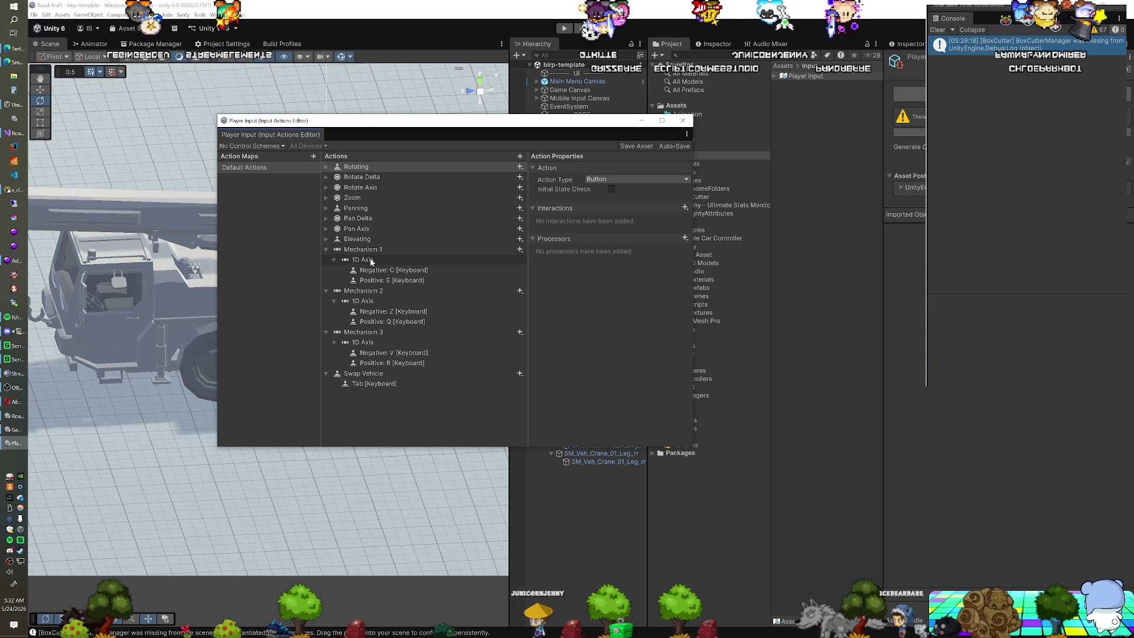
pyautogui.click(371, 251)
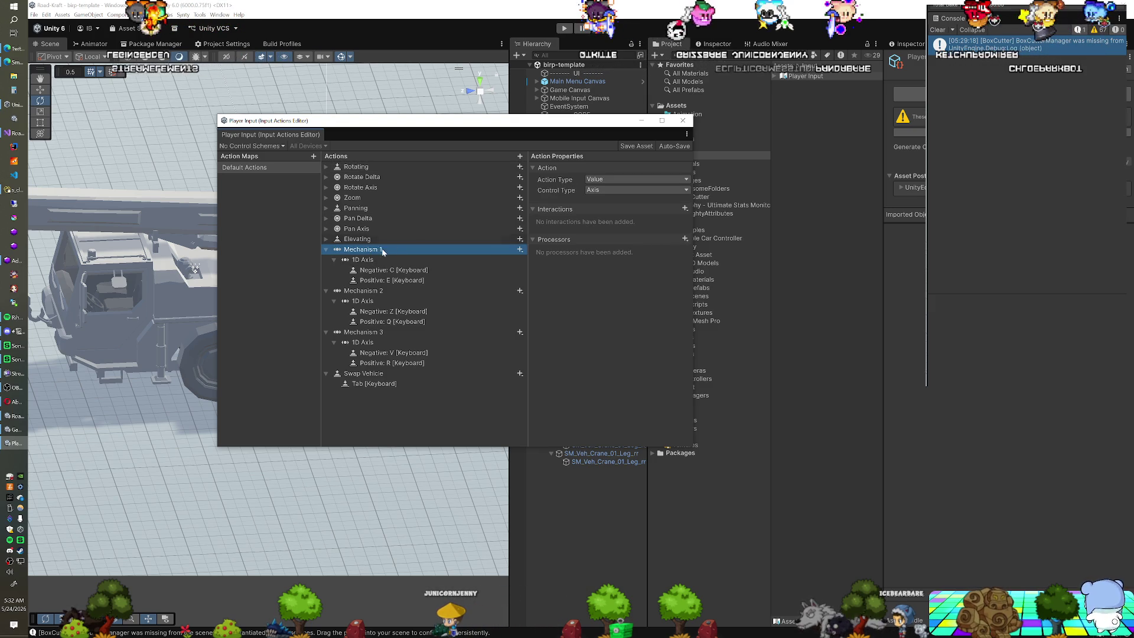
pyautogui.rightClick(362, 252)
pyautogui.click(378, 299)
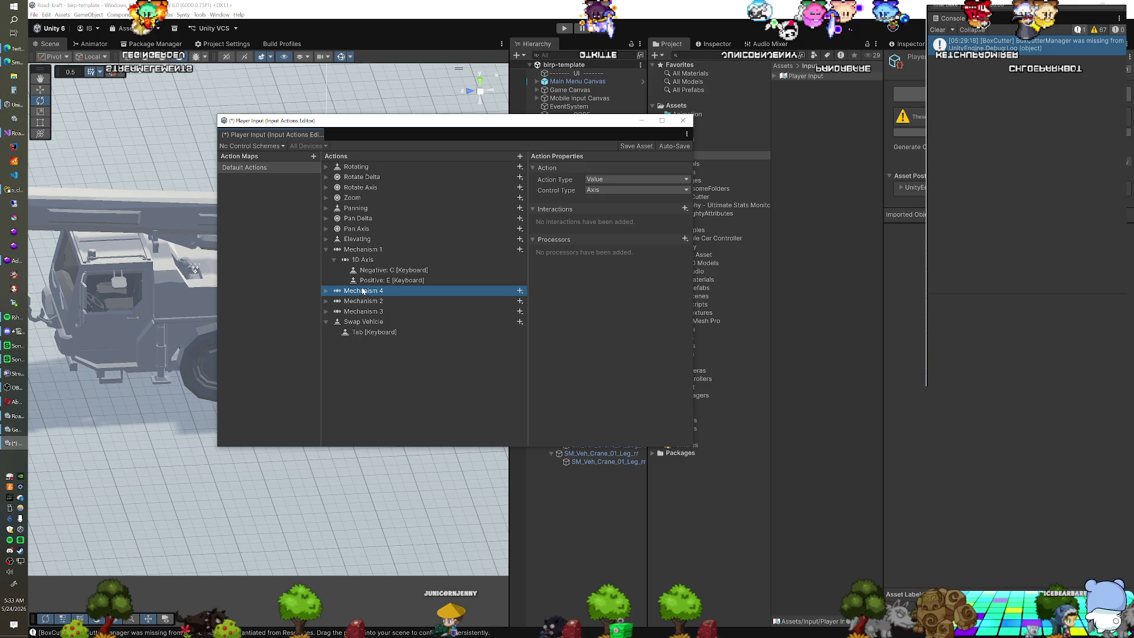
pyautogui.click(326, 249)
pyautogui.moveTo(369, 260); pyautogui.dragTo(350, 287)
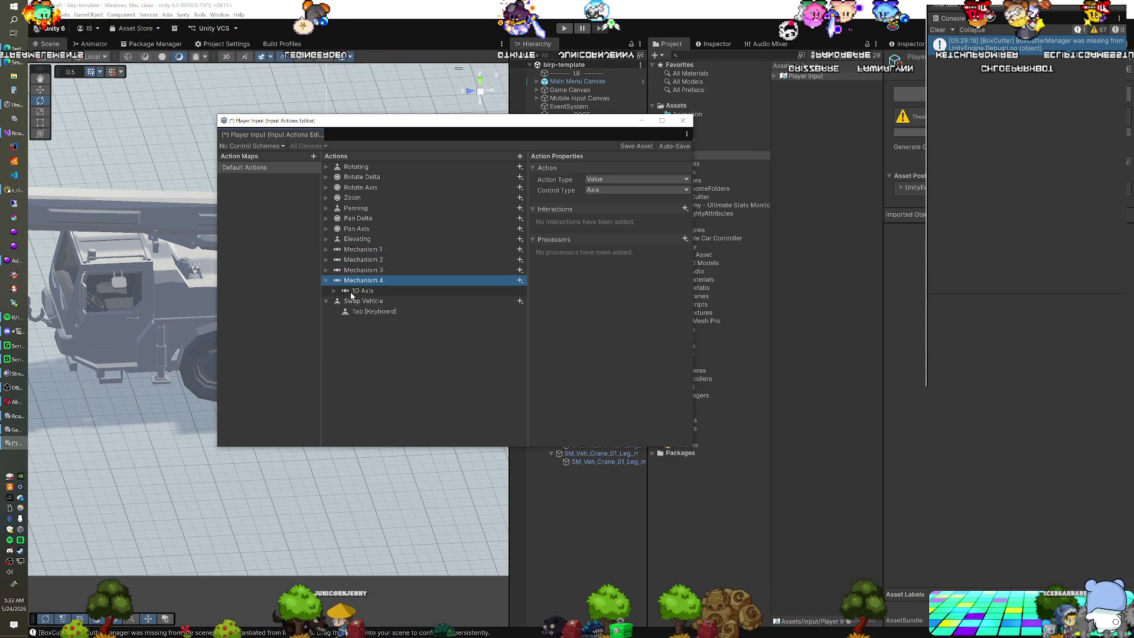
# Step: Bind Mechanism 4's negative axis to key 1 and positive to key 3, then close the editor
pyautogui.click(335, 291)
pyautogui.click(384, 300)
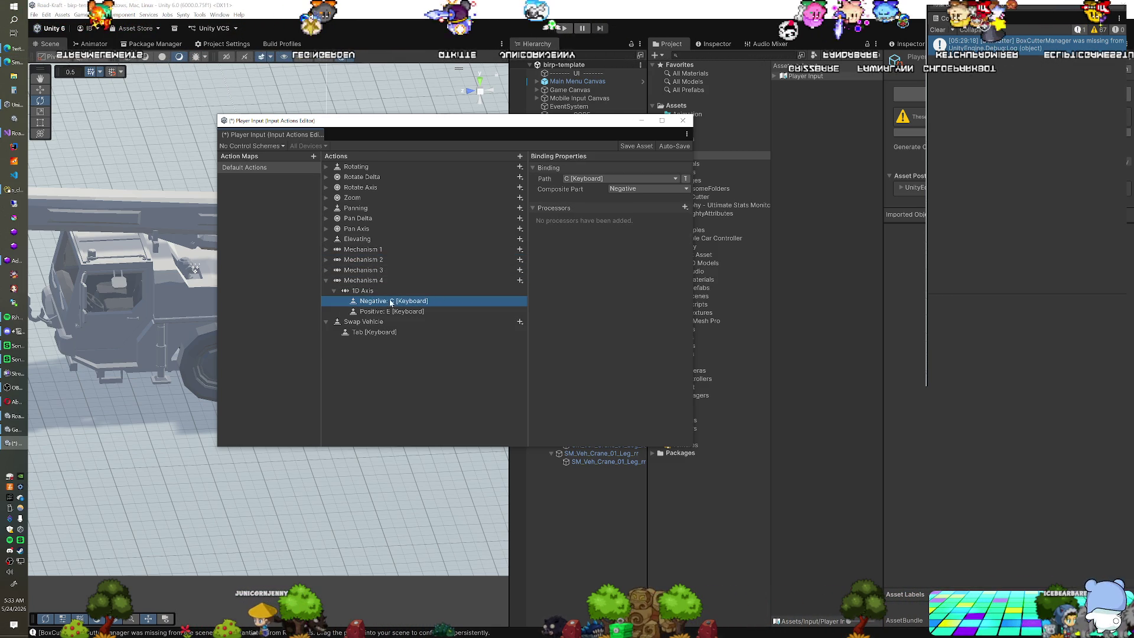
pyautogui.click(600, 179)
pyautogui.write('1')
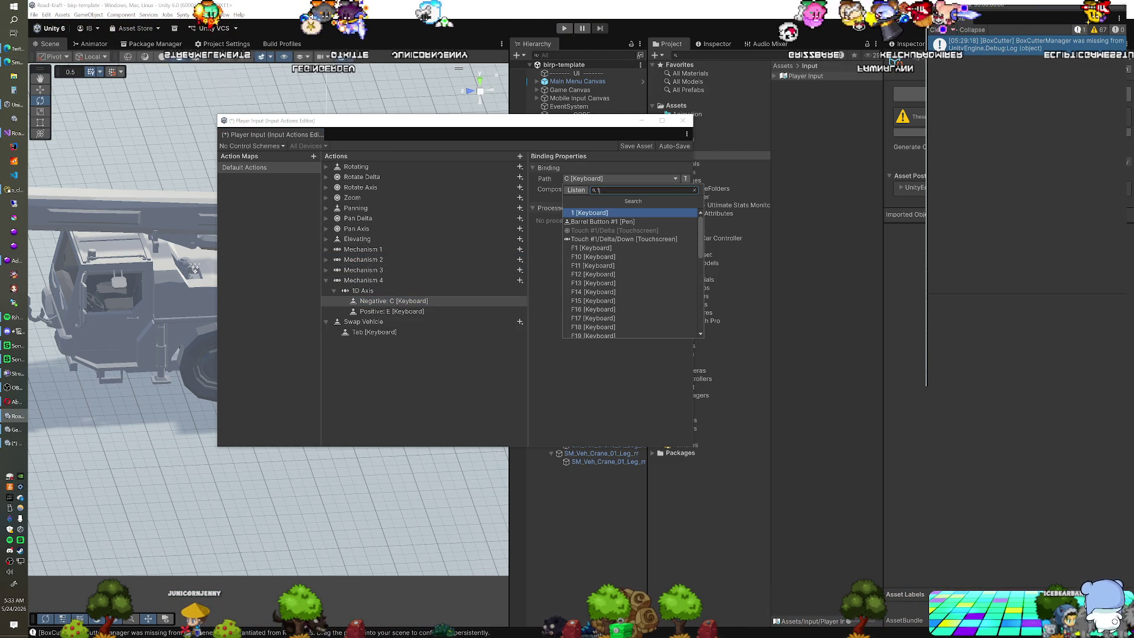
pyautogui.click(602, 216)
pyautogui.click(413, 311)
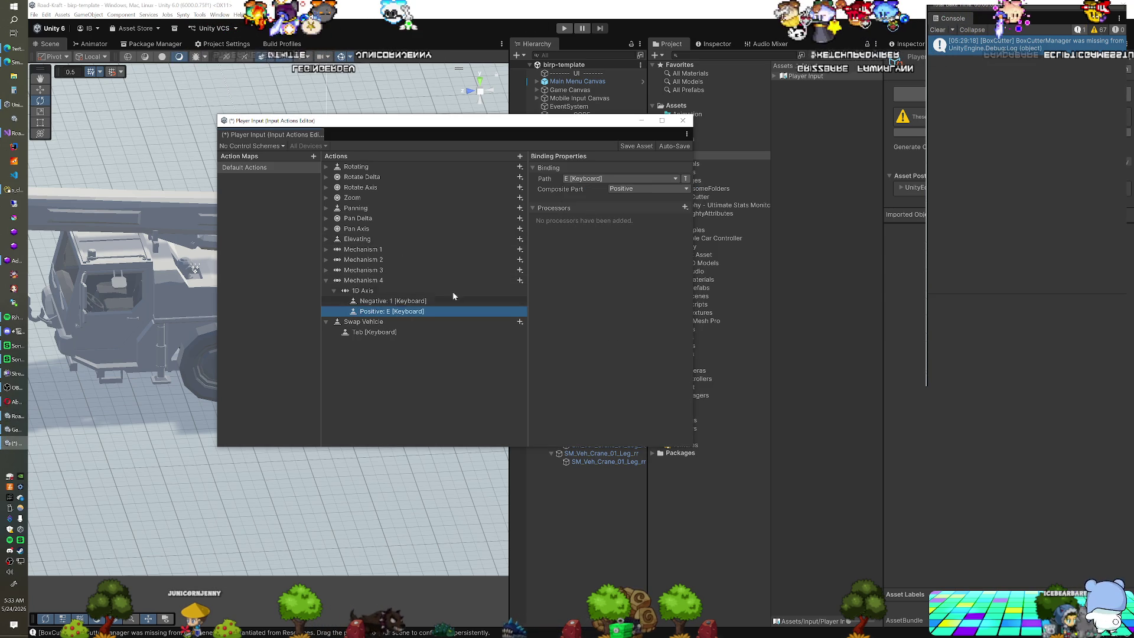
pyautogui.click(612, 179)
pyautogui.write('3')
pyautogui.click(598, 214)
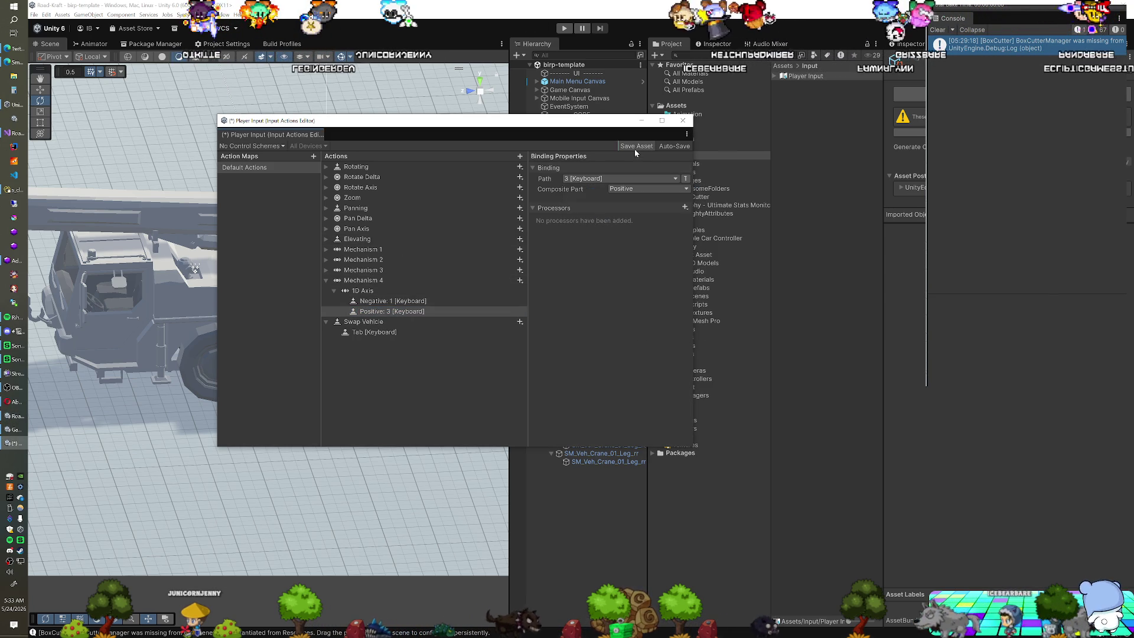
pyautogui.click(684, 120)
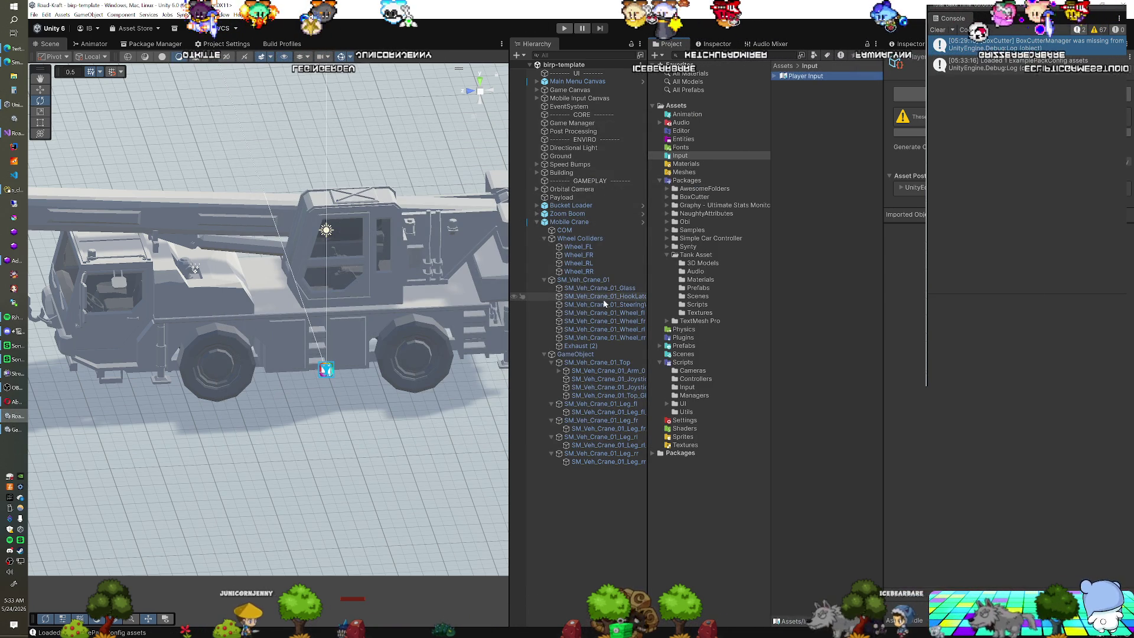
# Step: Select SM_Veh_Crane_01_Top and add an Articulation Mechanism component to it
pyautogui.click(597, 272)
pyautogui.click(593, 281)
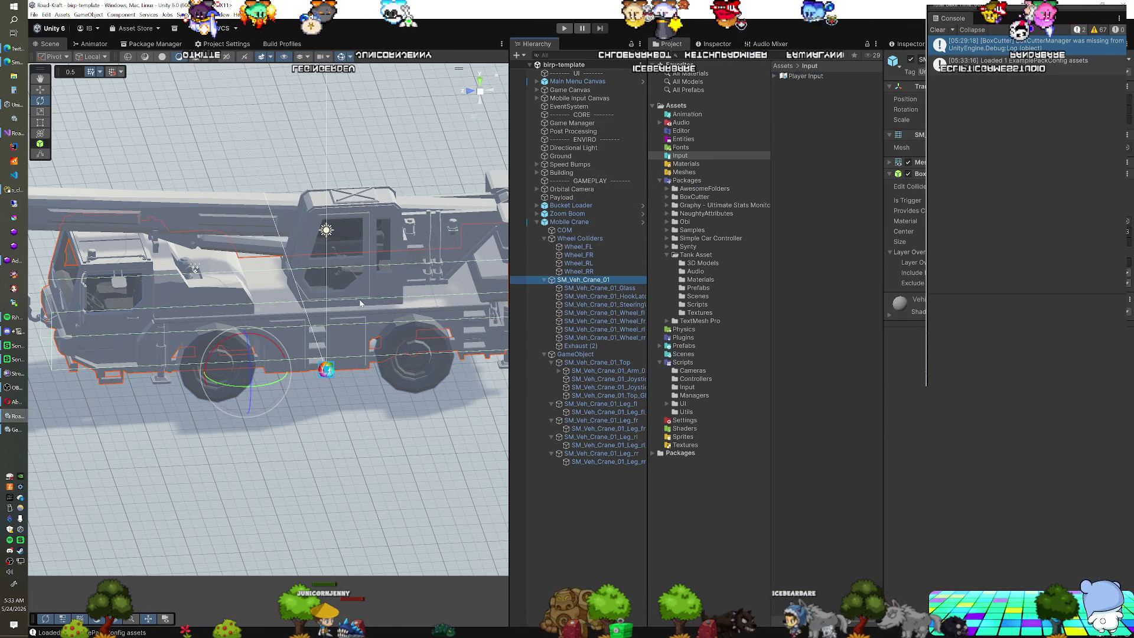
pyautogui.scroll(-2, 361, 303)
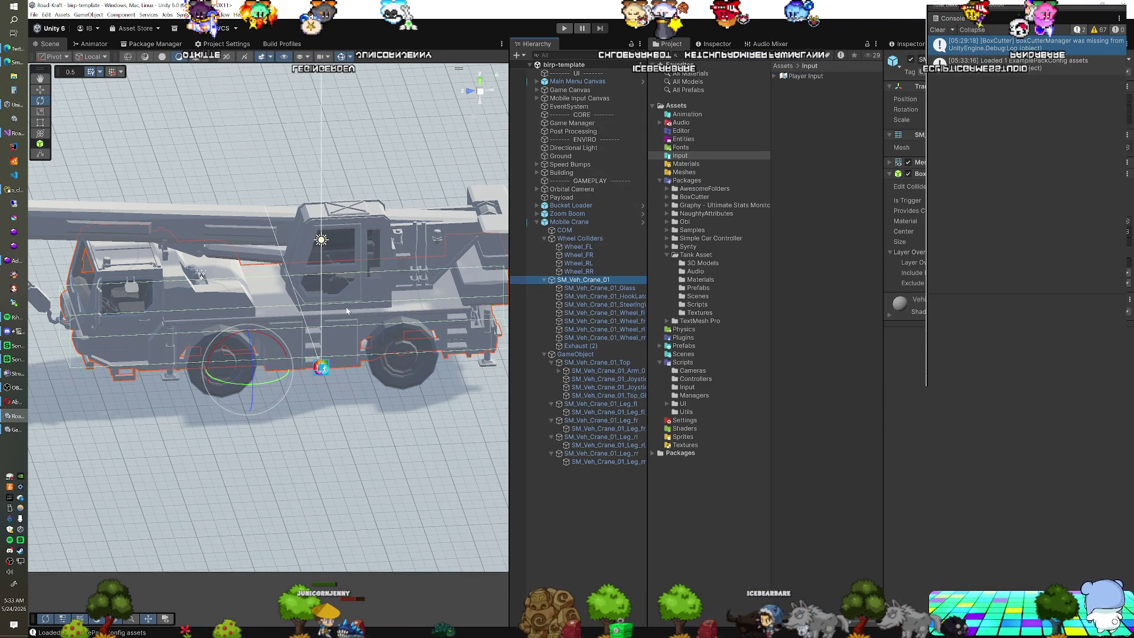
pyautogui.click(587, 363)
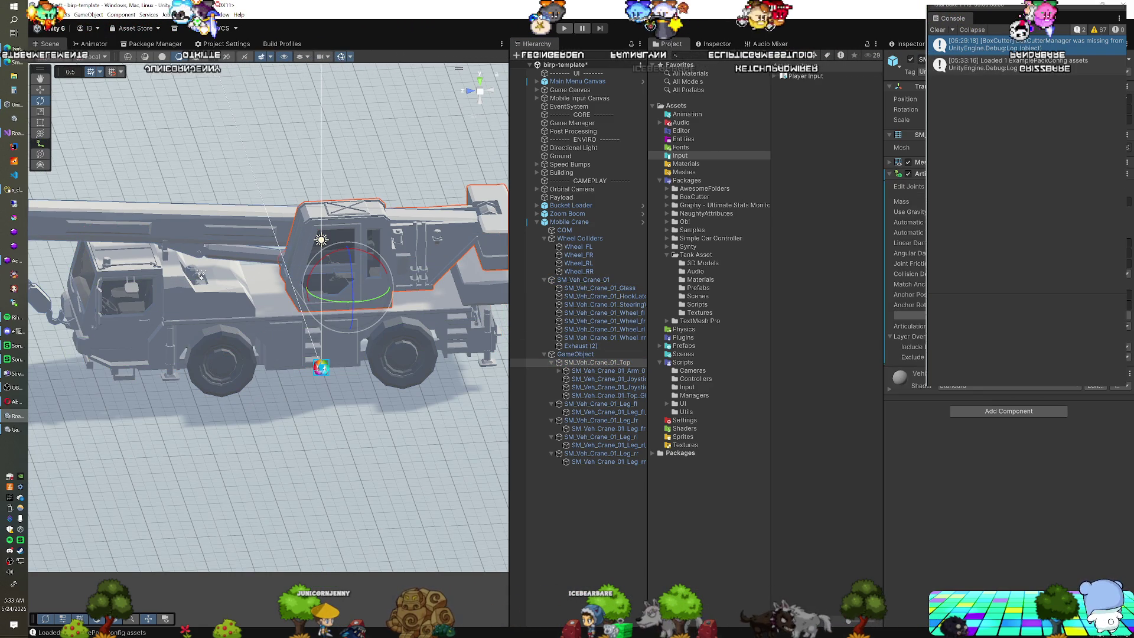
pyautogui.click(982, 410)
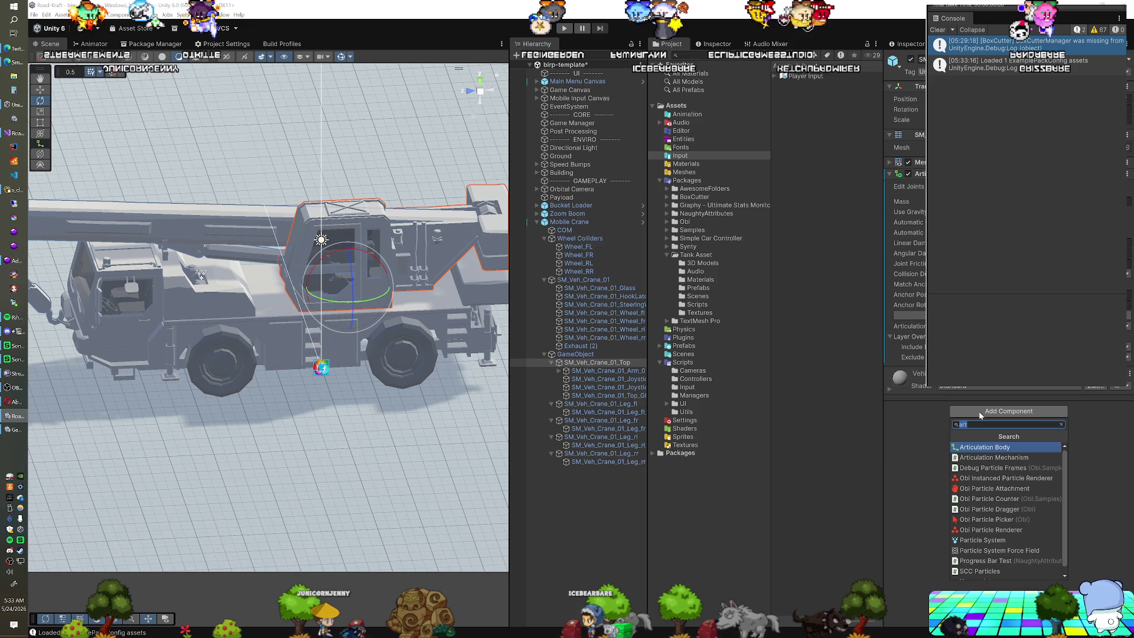
pyautogui.click(994, 457)
# Step: Add a Mechanism Input with action name Mechanism 4 and set the mechanism speed to 10
pyautogui.click(981, 499)
pyautogui.write('mech')
pyautogui.press('Return')
pyautogui.click(1004, 485)
pyautogui.write('Mechanism 4')
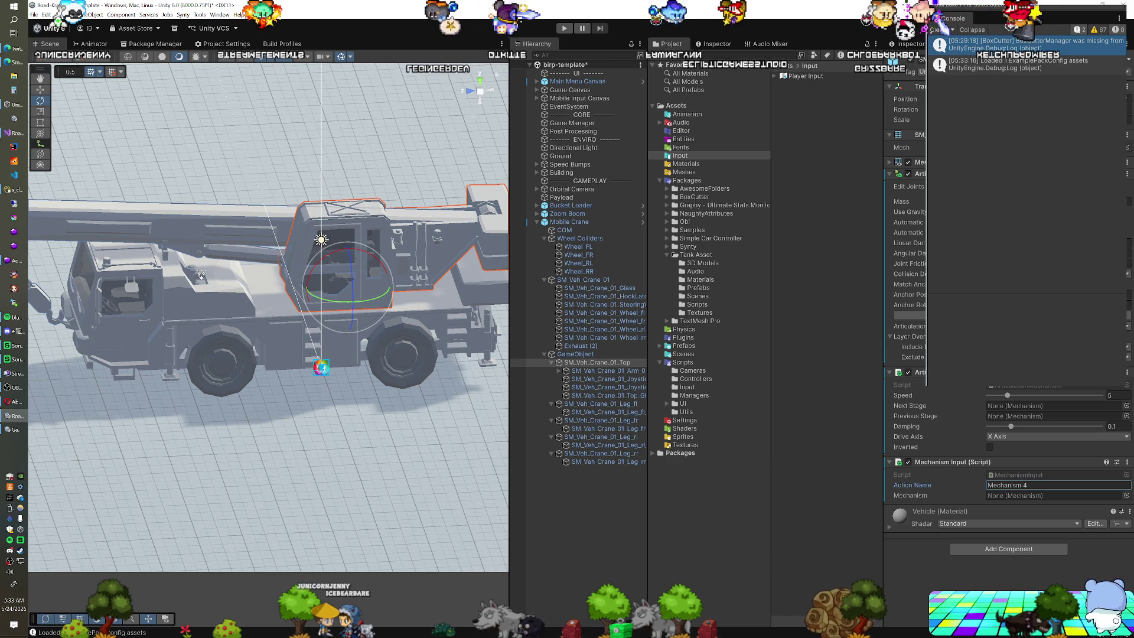
pyautogui.click(1116, 395)
pyautogui.write('10')
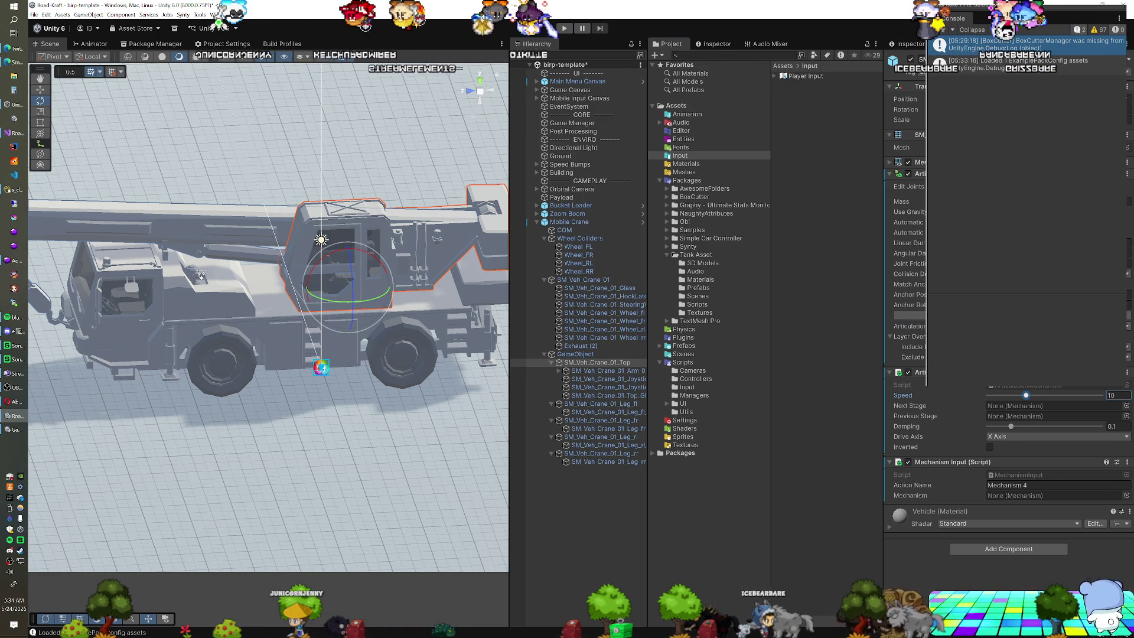
# Step: Change the crane top's X Drive type from Force to Target and start Play mode
pyautogui.click(909, 326)
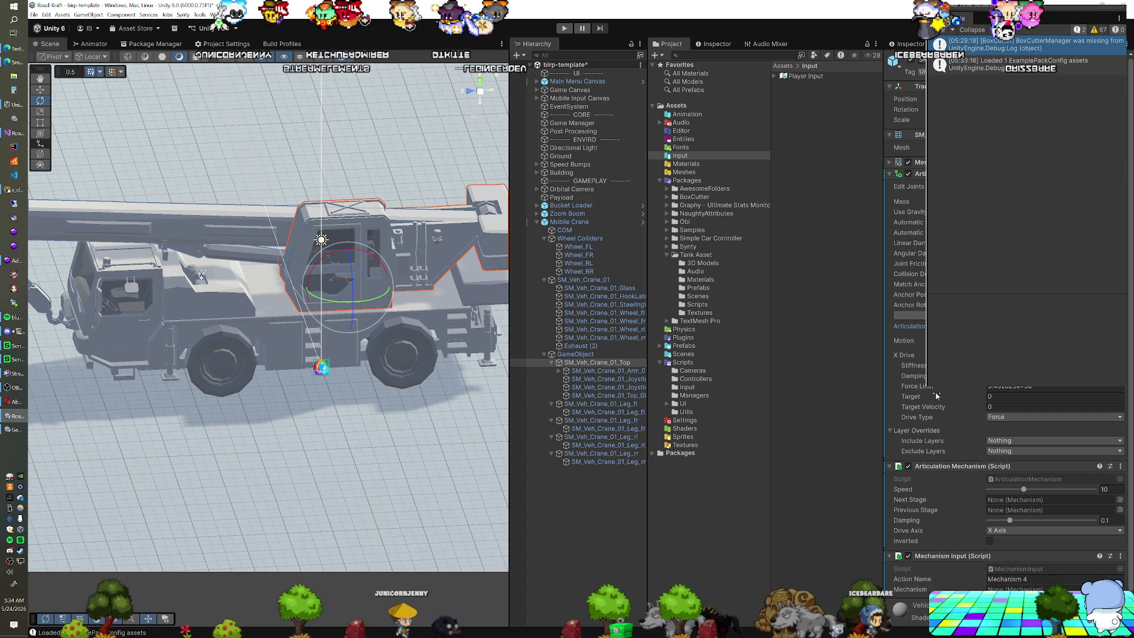
pyautogui.click(1013, 417)
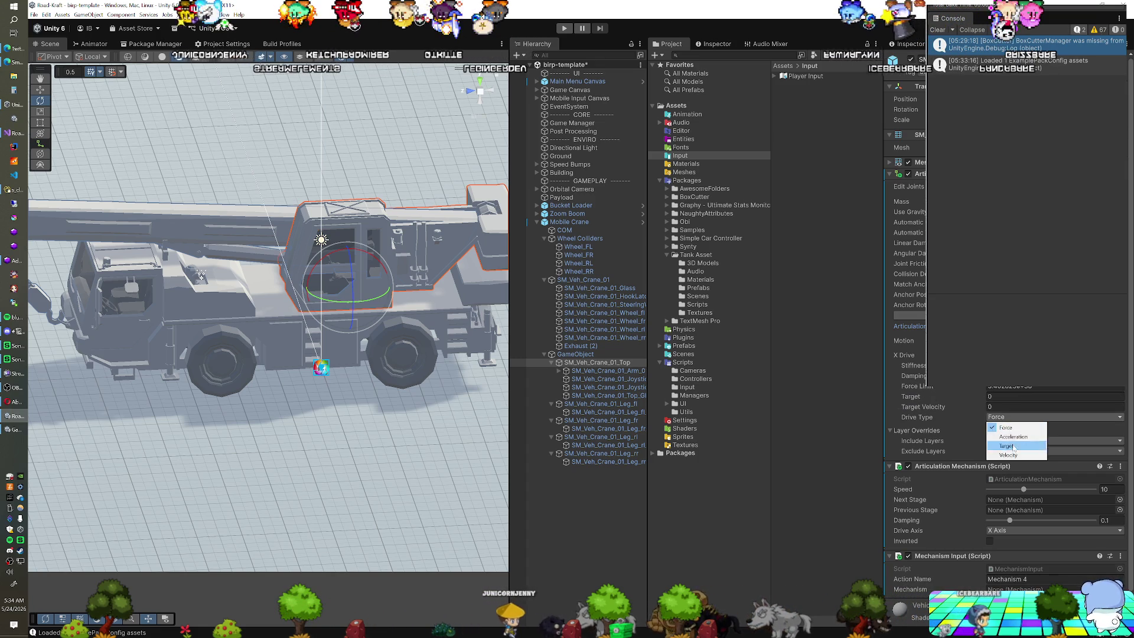
pyautogui.click(1014, 446)
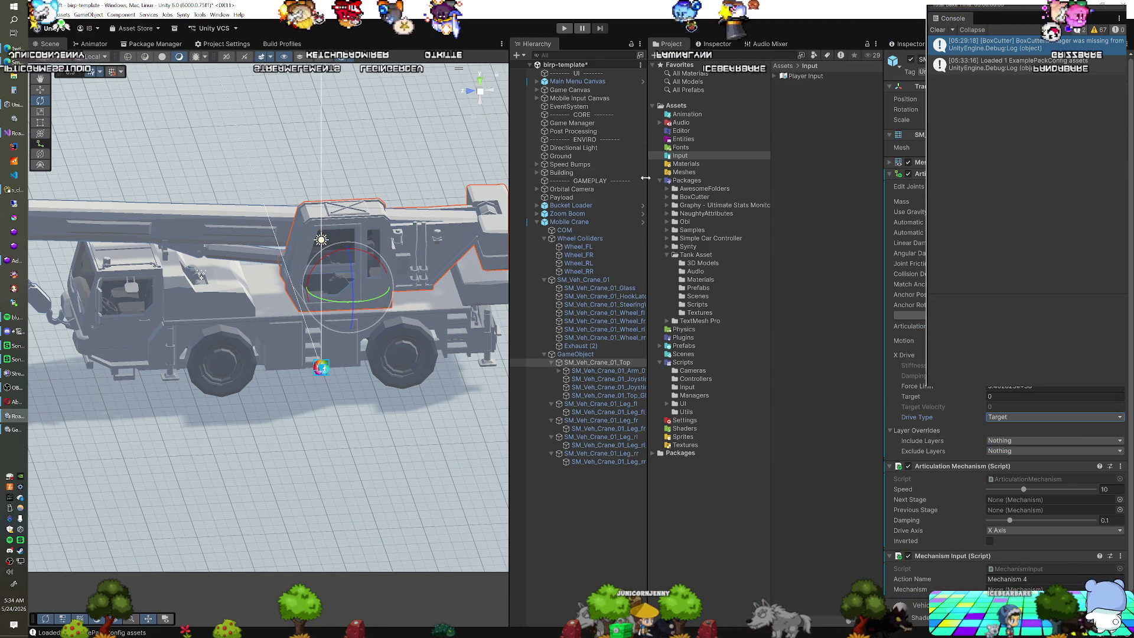
pyautogui.click(563, 28)
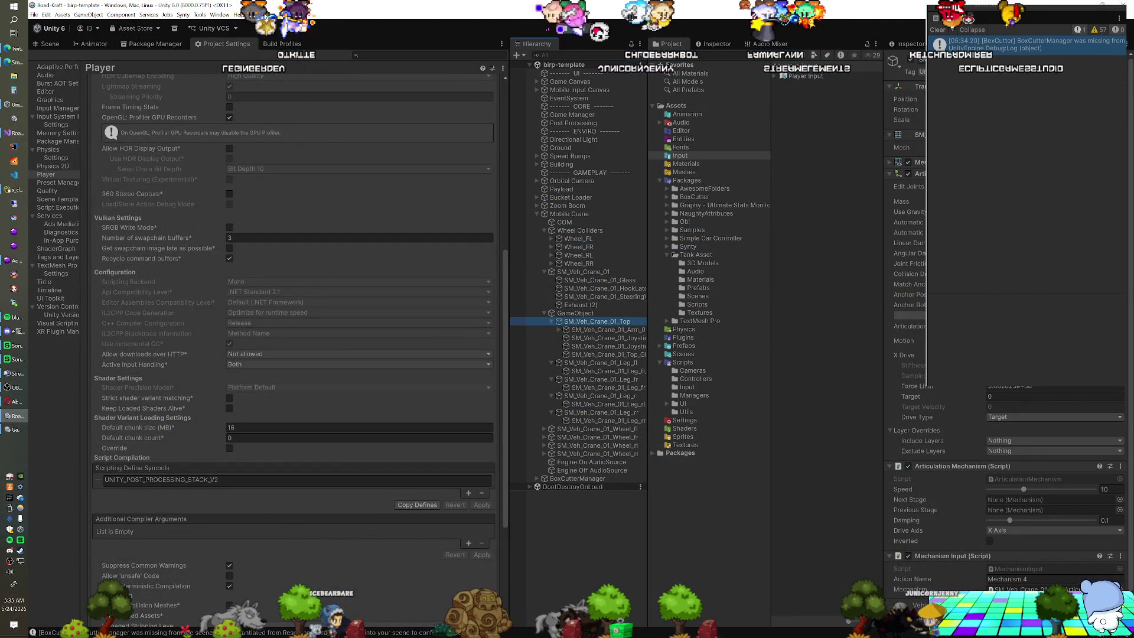
# Step: Operate a control in the Editor's top-right toolbar during the crane test run
pyautogui.click(950, 22)
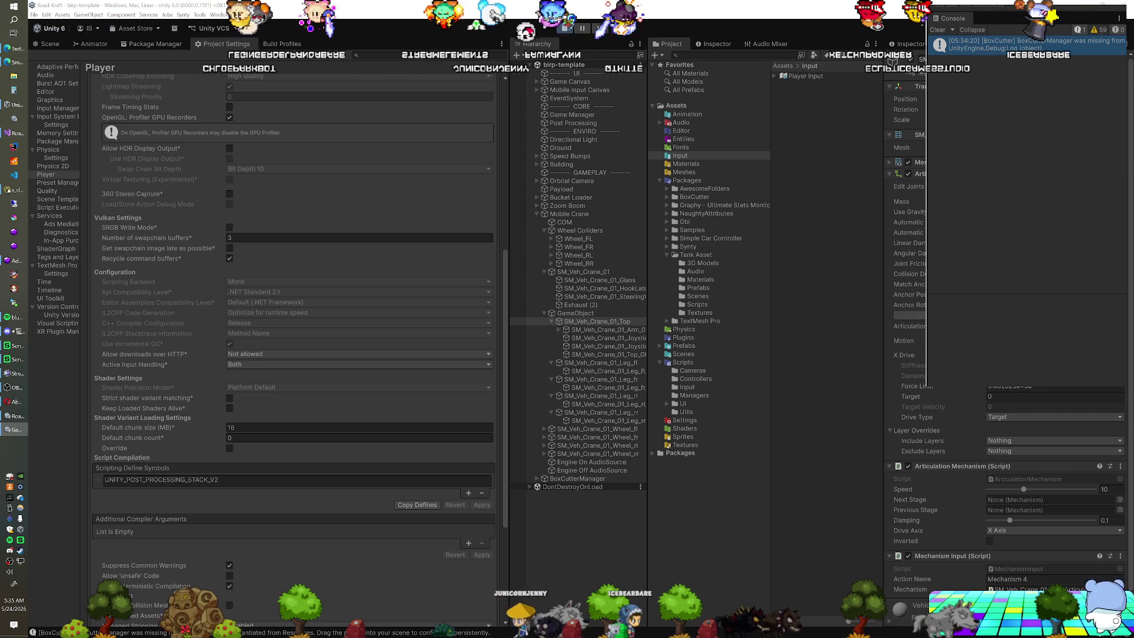
# Step: Switch the crane top's Articulation Mechanism Drive Axis to Y Axis
pyautogui.click(1016, 530)
pyautogui.click(1017, 547)
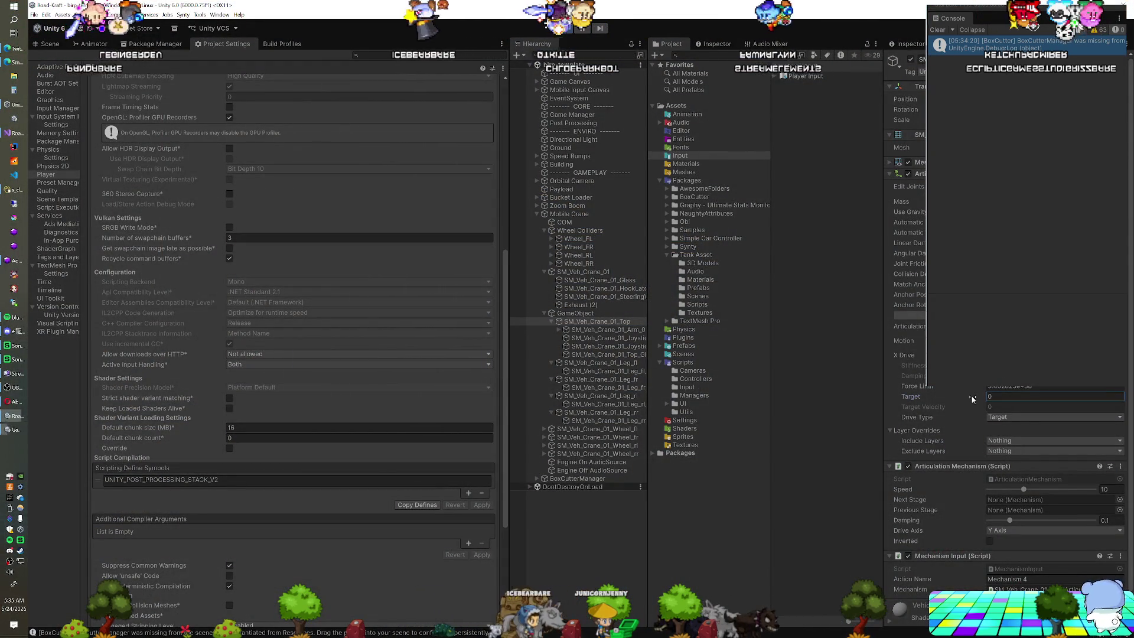
pyautogui.write('0')
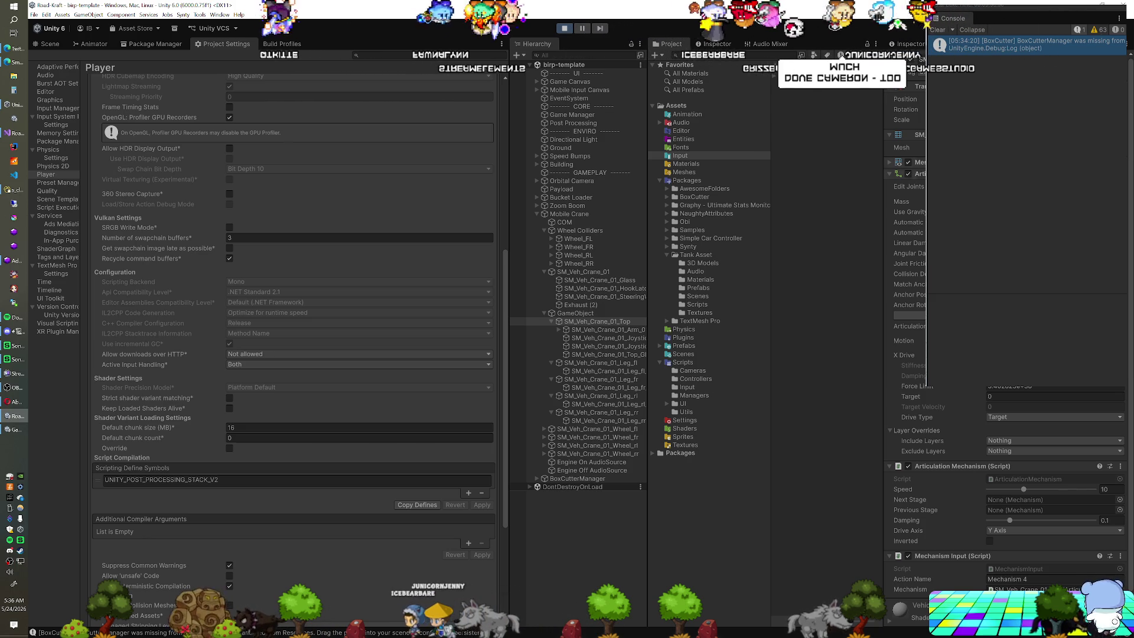
# Step: Try X Drive Target values of 1.23 and about -27, then stop Play mode
pyautogui.click(978, 395)
pyautogui.write('1.23')
pyautogui.press('Return')
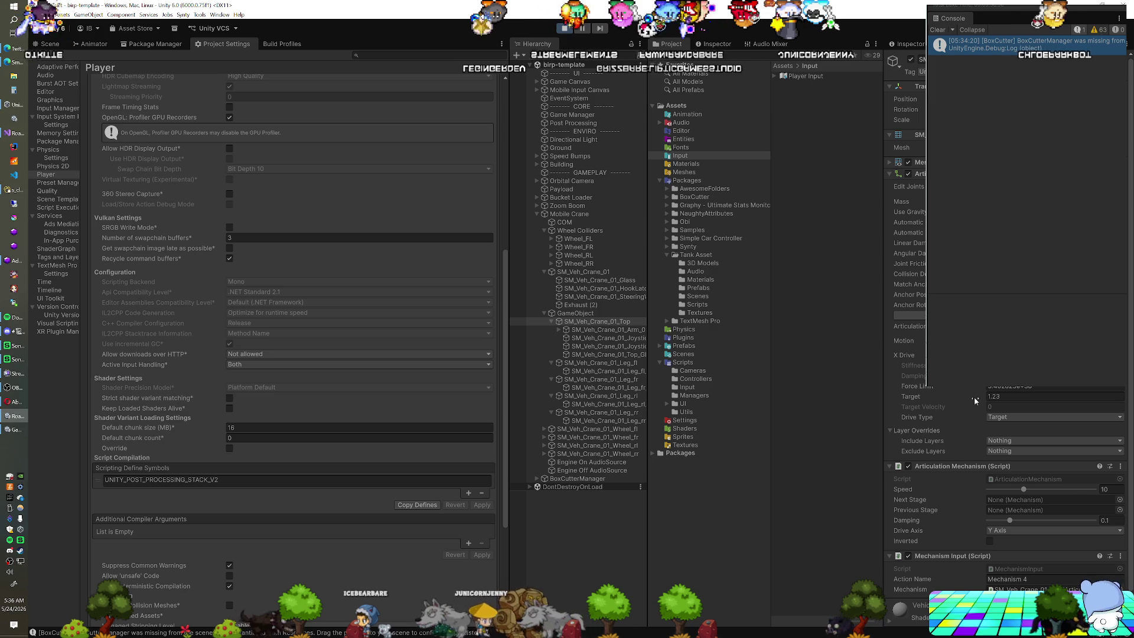
pyautogui.moveTo(1084, 398); pyautogui.dragTo(428, 397)
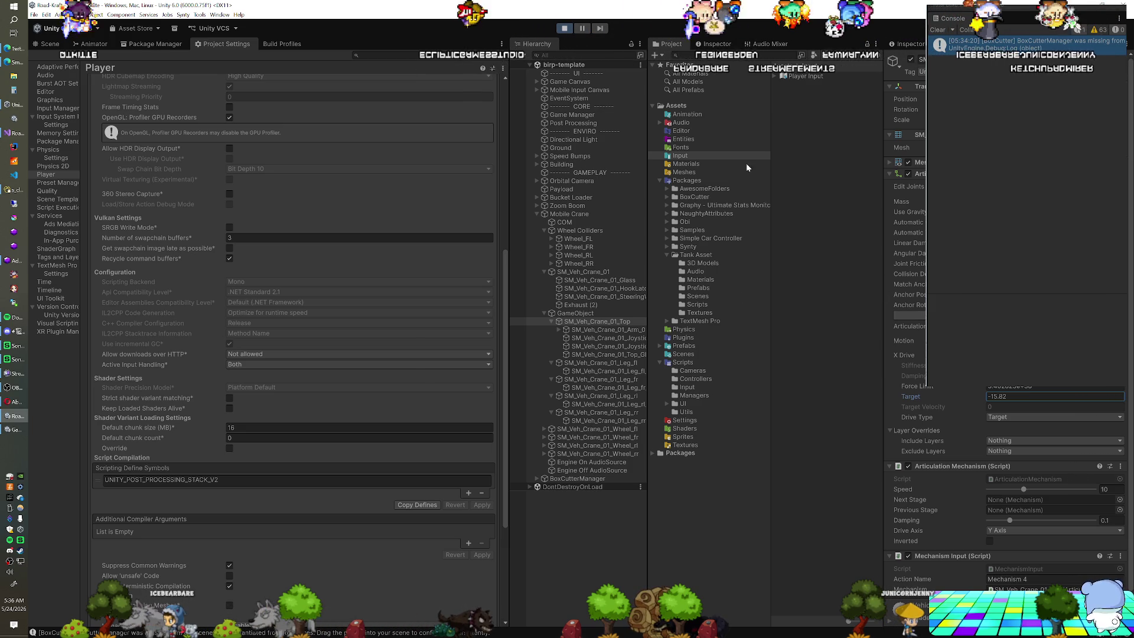
pyautogui.click(564, 28)
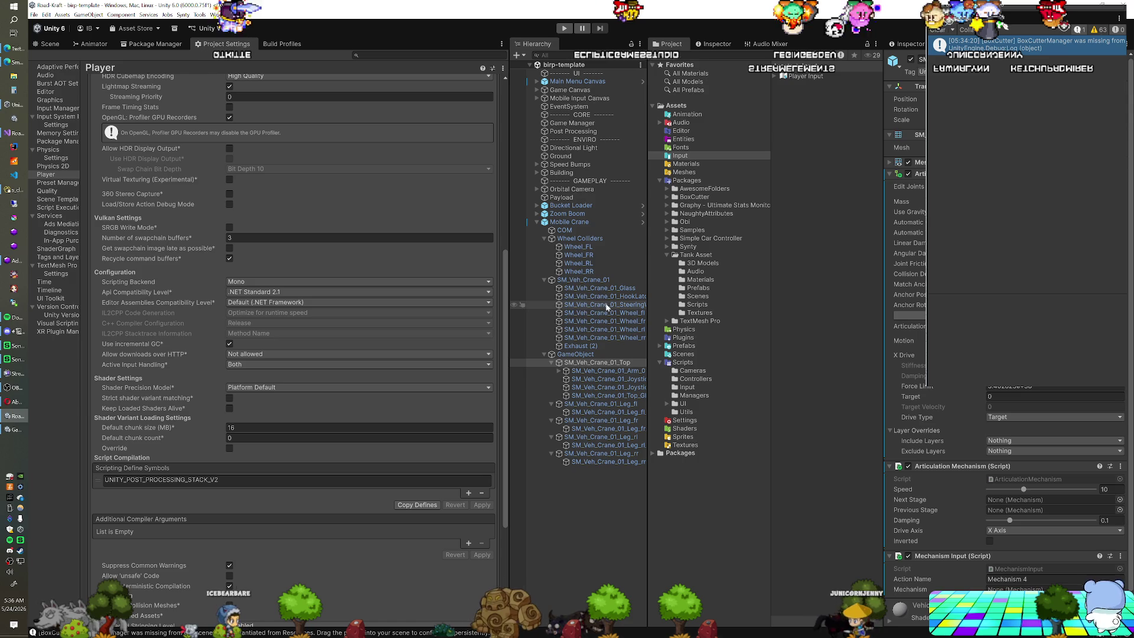
# Step: Drive the crane top on Z Axis, swinging the target positive, strongly negative, then back to 0
pyautogui.click(1014, 531)
pyautogui.click(1016, 560)
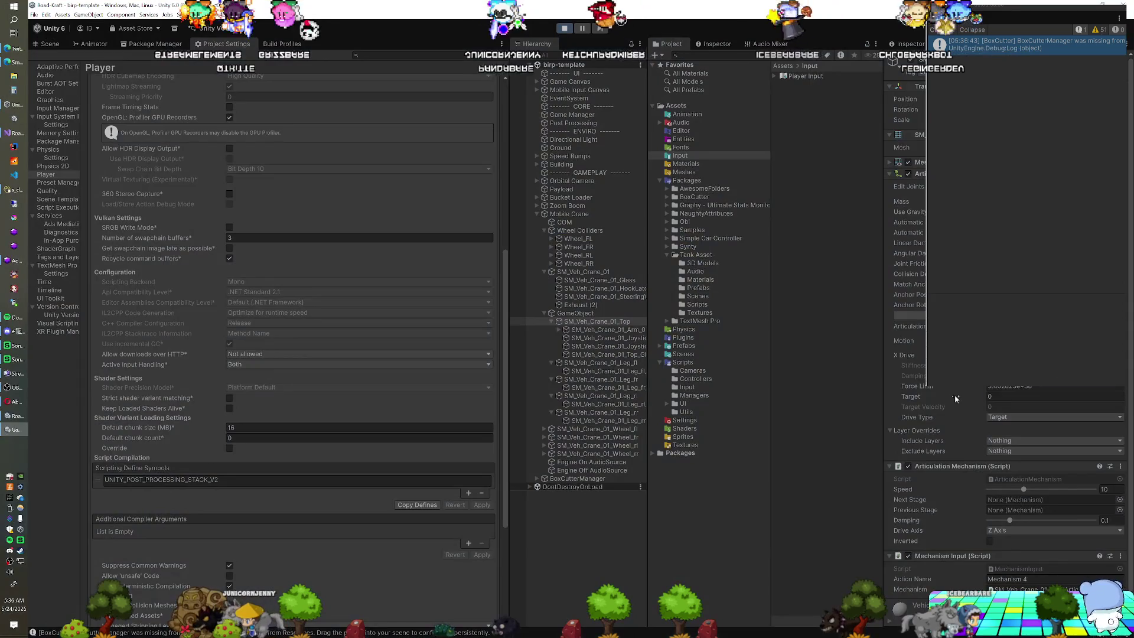
pyautogui.moveTo(955, 399); pyautogui.dragTo(988, 400)
pyautogui.moveTo(836, 385); pyautogui.dragTo(487, 348)
pyautogui.moveTo(565, 341); pyautogui.dragTo(887, 346)
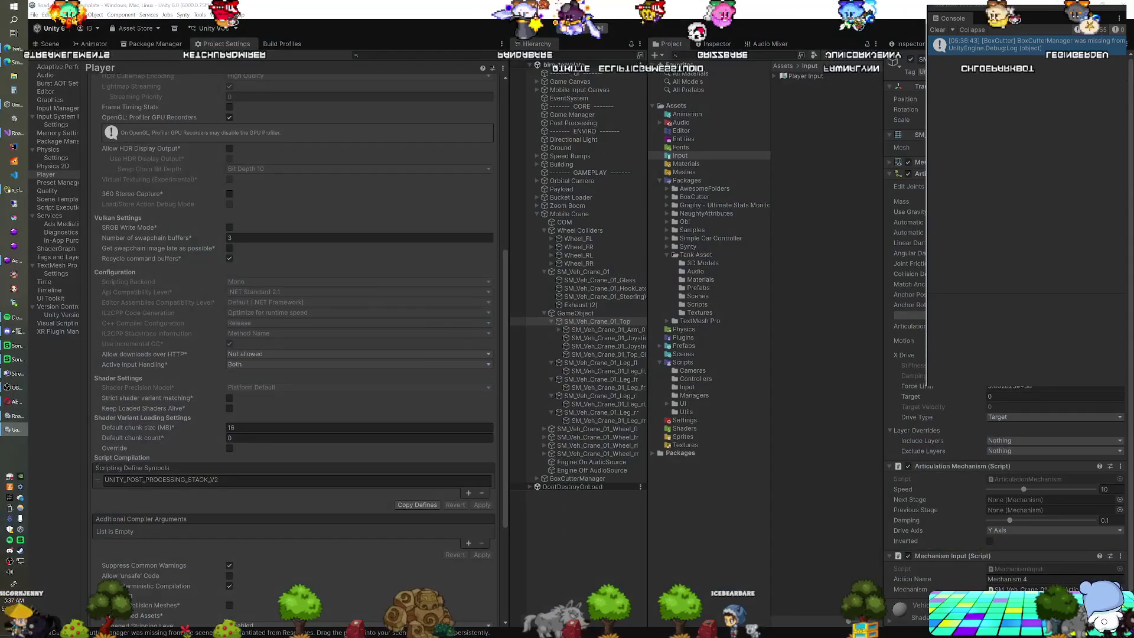
# Step: Set the Drive Axis to Z Axis and expand the Mechanism Input settings
pyautogui.click(1016, 530)
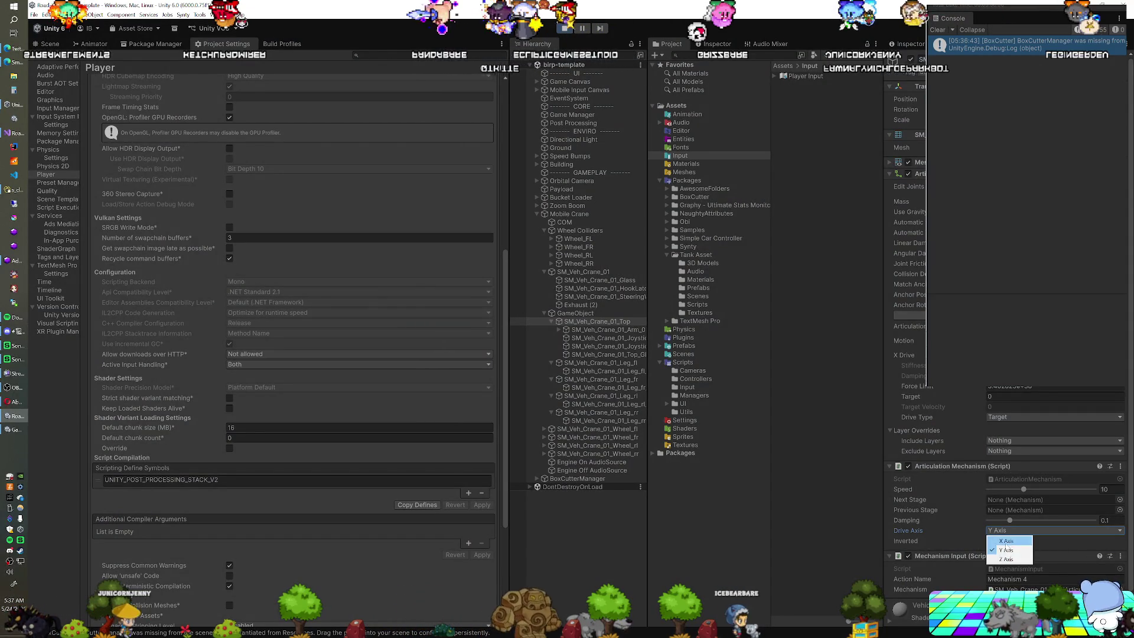
pyautogui.click(1040, 574)
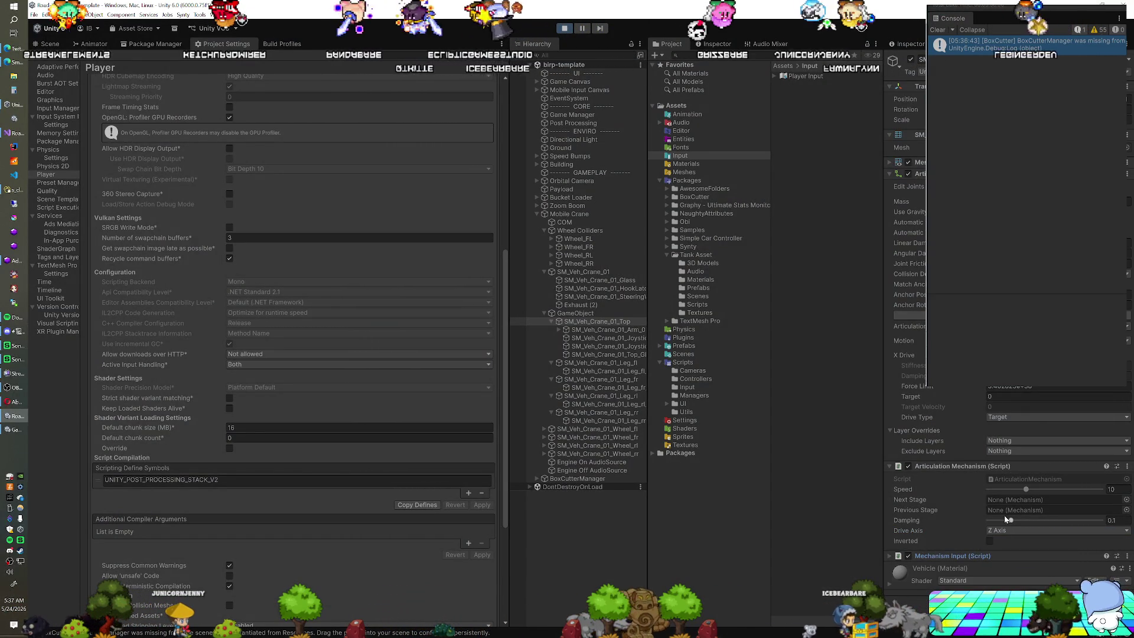
pyautogui.click(955, 555)
pyautogui.scroll(-1, 976, 518)
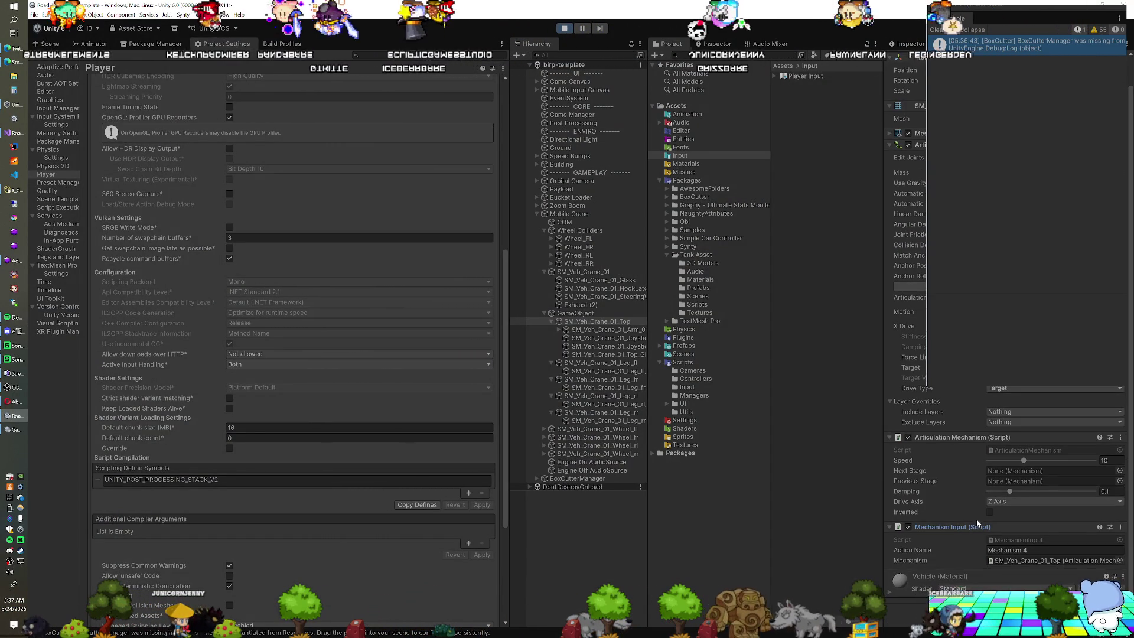
# Step: Ping the MechanismInput script, then open the Player Input actions from the Input folder
pyautogui.click(1021, 562)
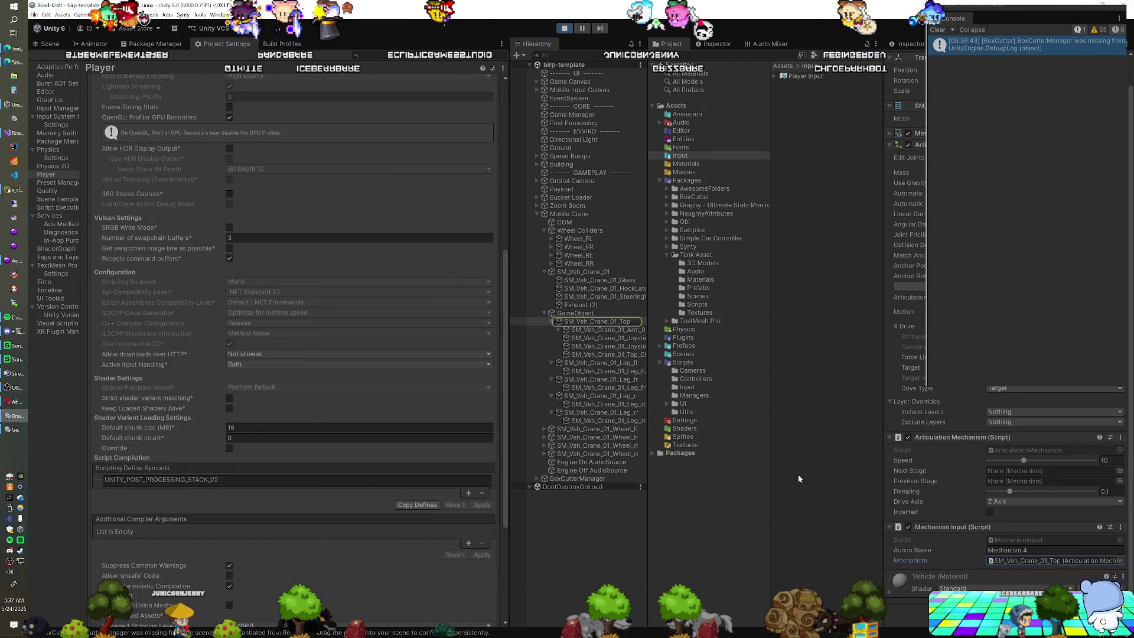
pyautogui.click(1018, 539)
pyautogui.click(1001, 550)
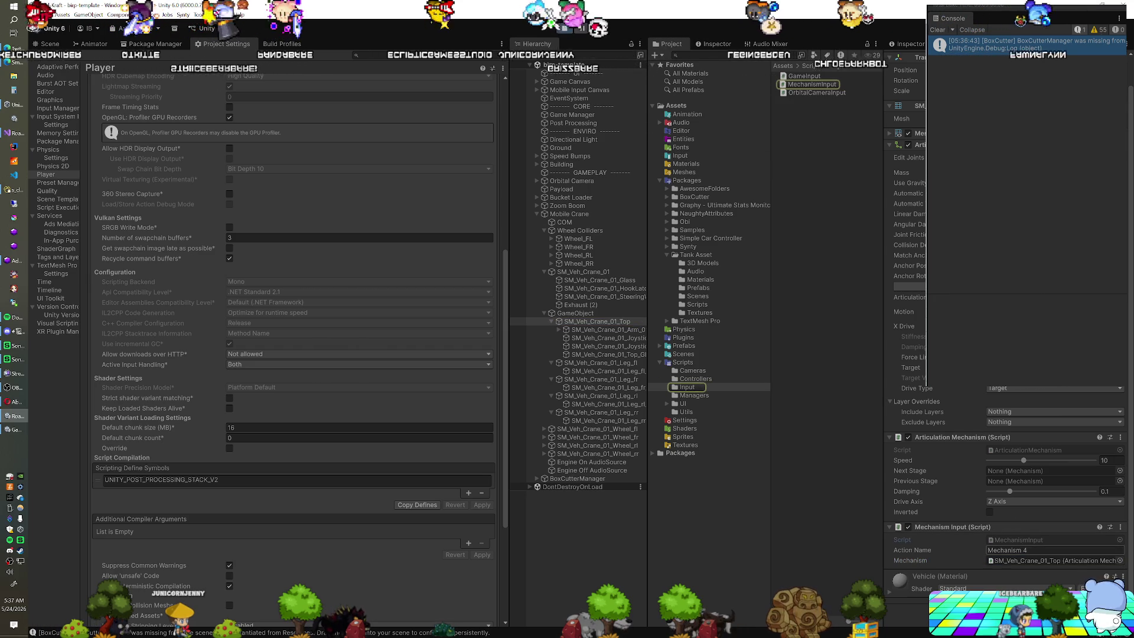
pyautogui.click(685, 164)
pyautogui.click(707, 155)
pyautogui.click(830, 75)
pyautogui.doubleClick(830, 74)
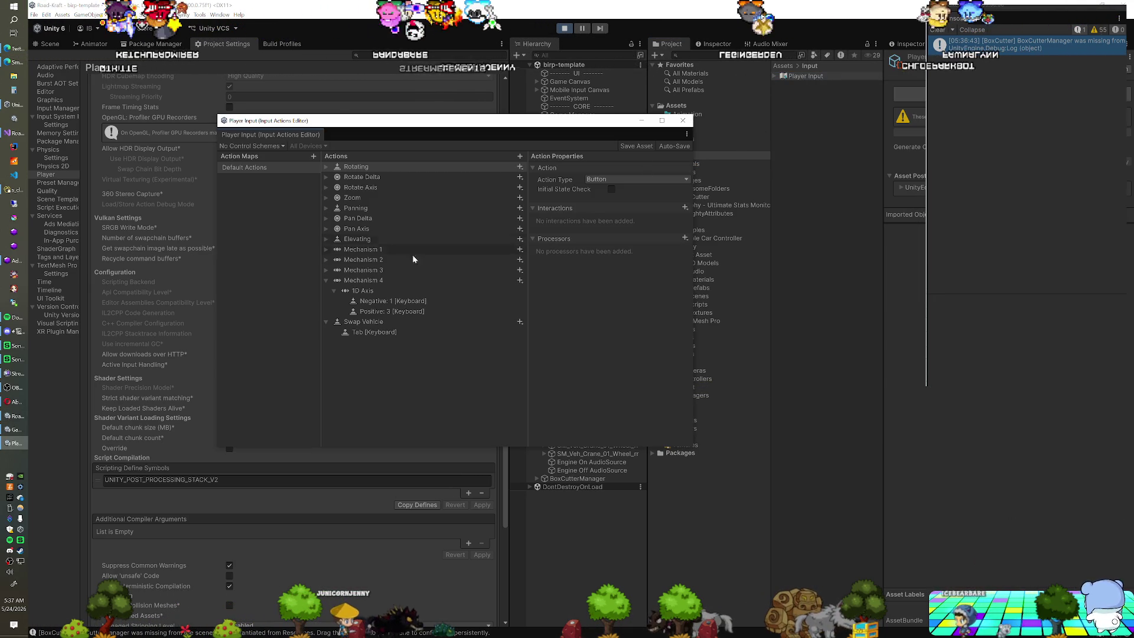
# Step: Rebind Mechanism 4's Positive: 3 [Keyboard] binding to Numpad 1
pyautogui.click(385, 301)
pyautogui.click(415, 311)
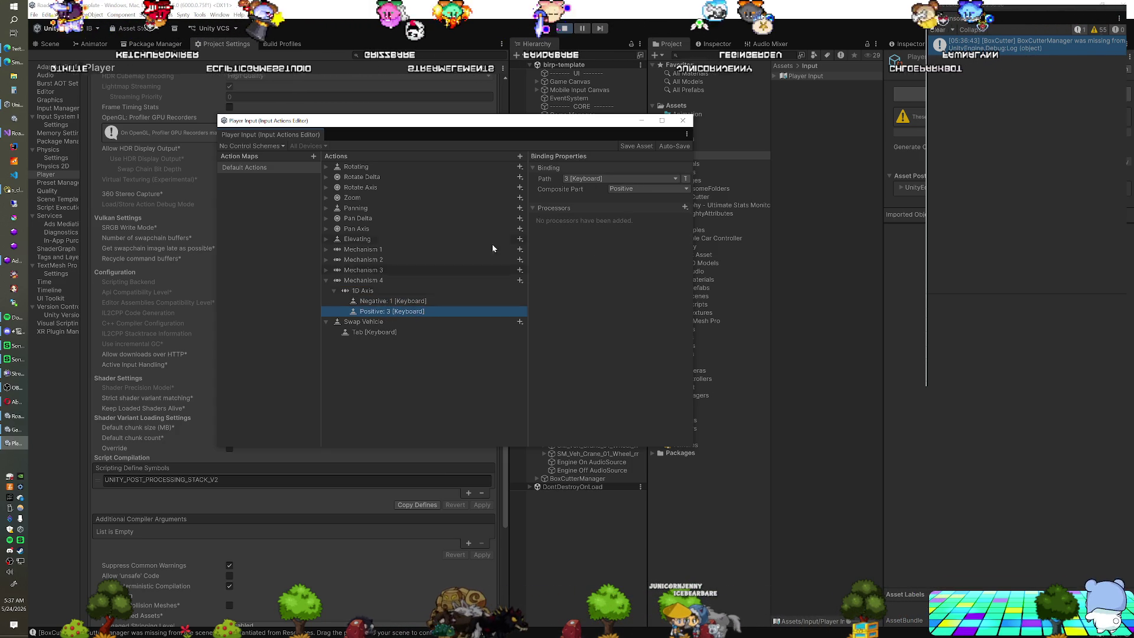
pyautogui.click(579, 178)
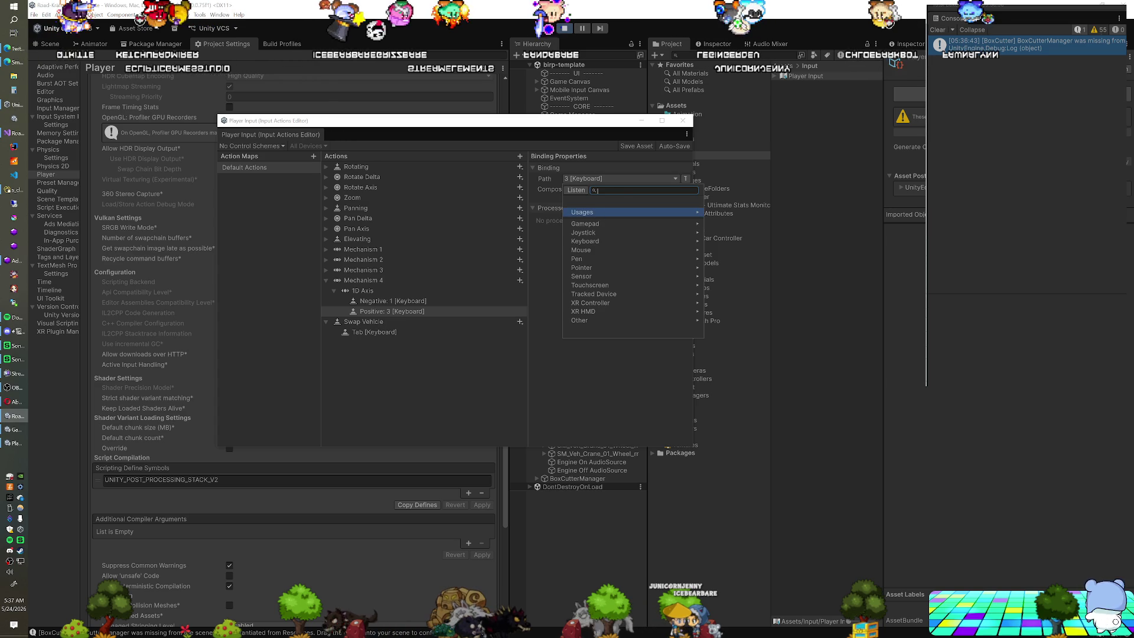
pyautogui.write('1')
pyautogui.scroll(-2, 619, 227)
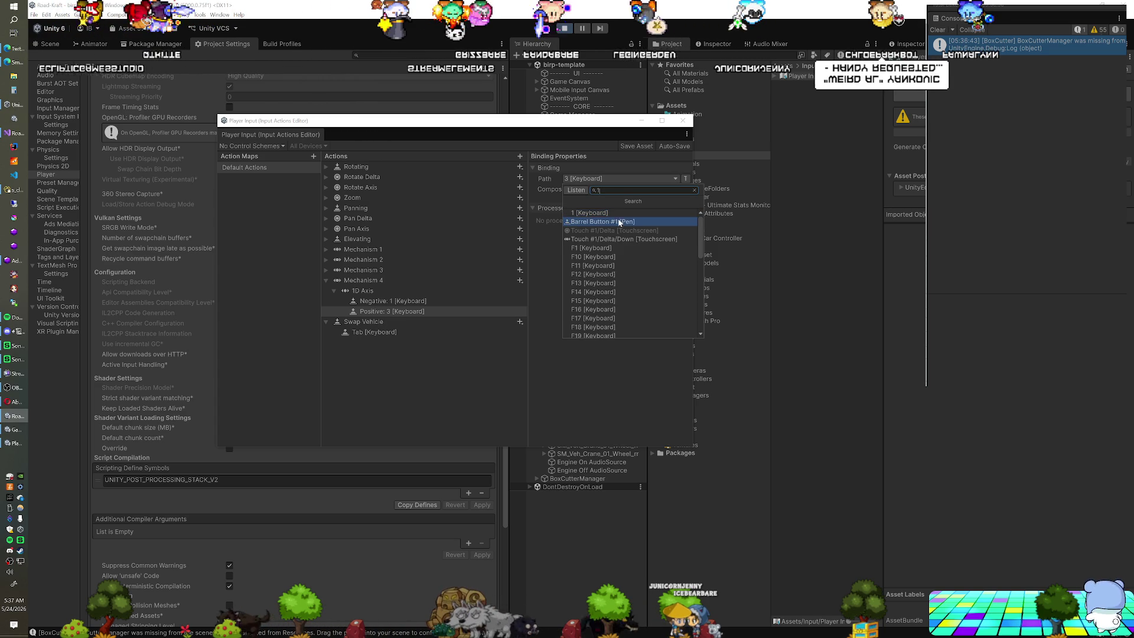
pyautogui.scroll(-3, 619, 231)
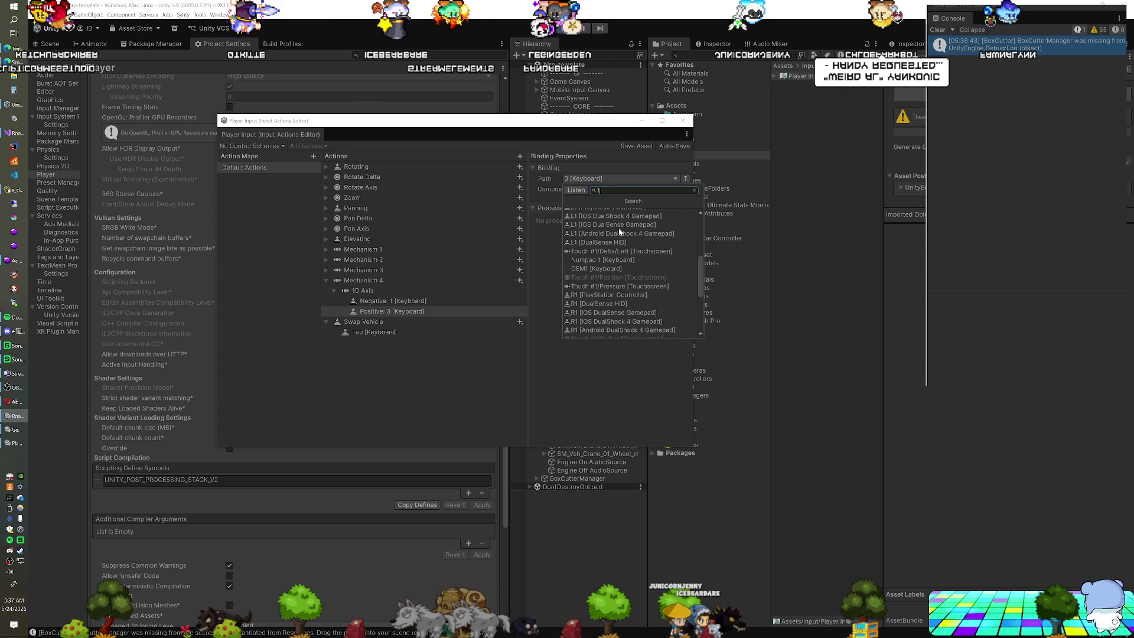
pyautogui.scroll(5, 620, 225)
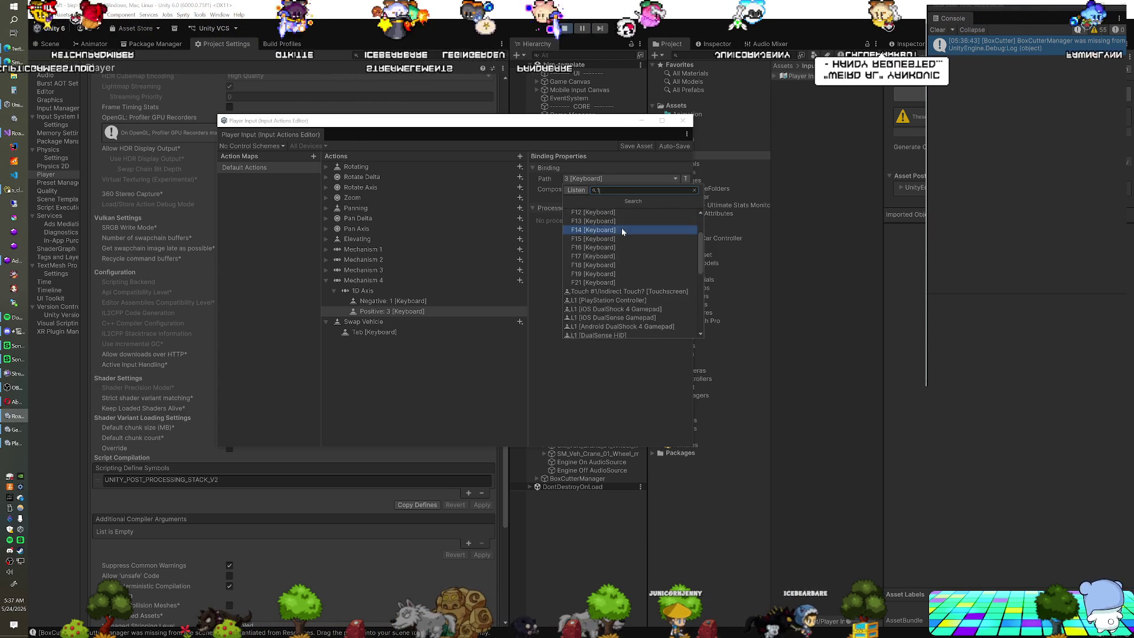
pyautogui.scroll(-5, 614, 232)
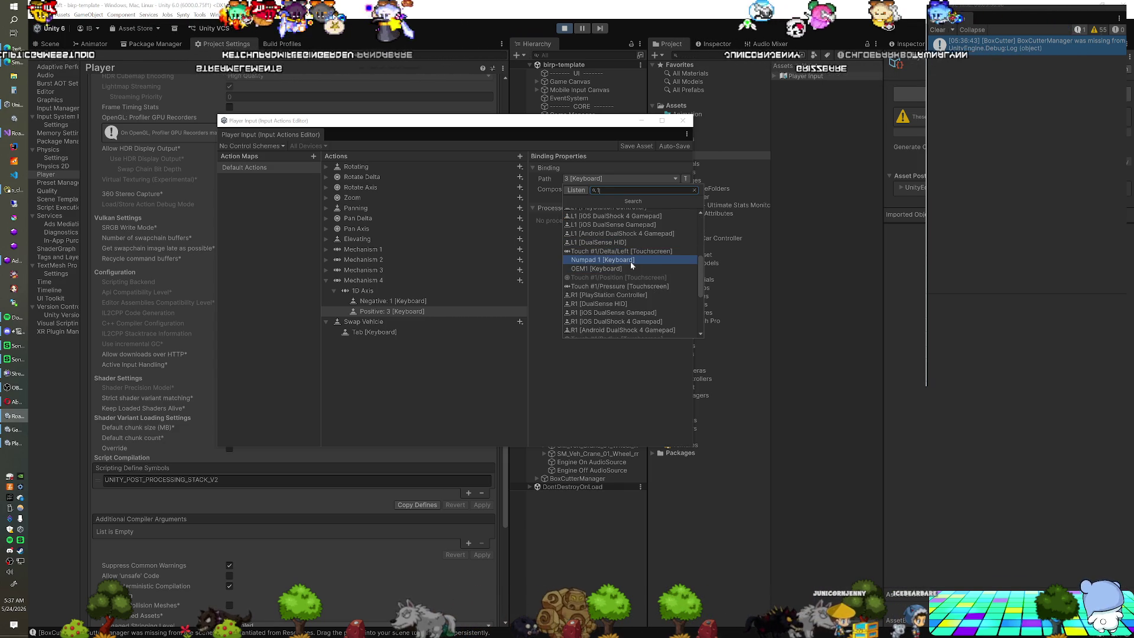
pyautogui.click(630, 260)
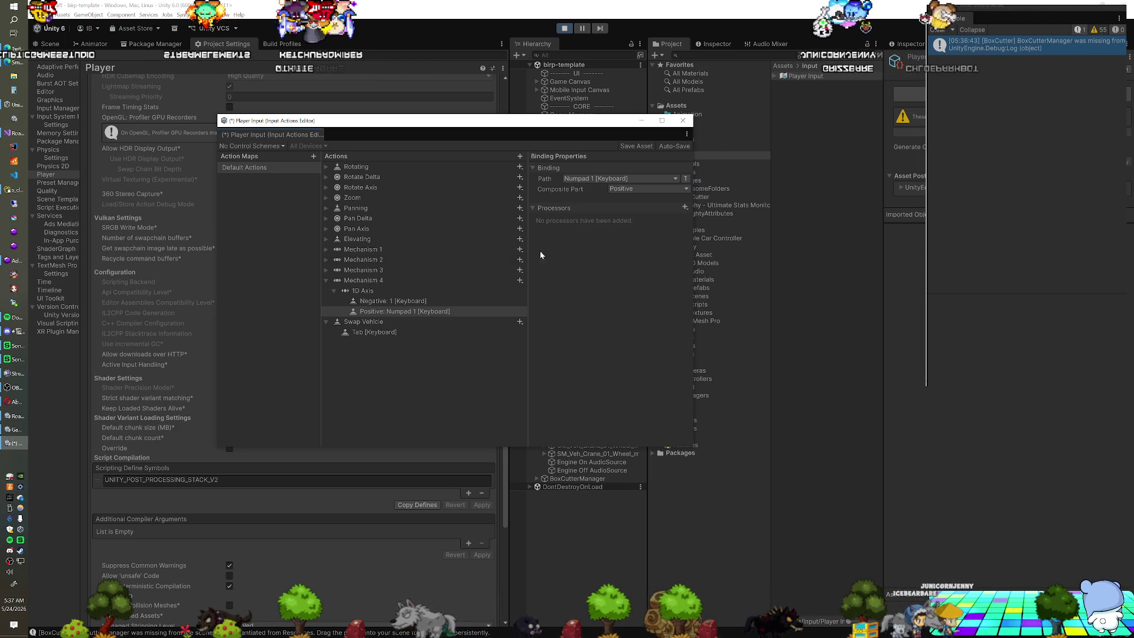
# Step: Check the Negative: 1 binding, then close the actions editor with Don't Save
pyautogui.click(457, 300)
pyautogui.click(609, 179)
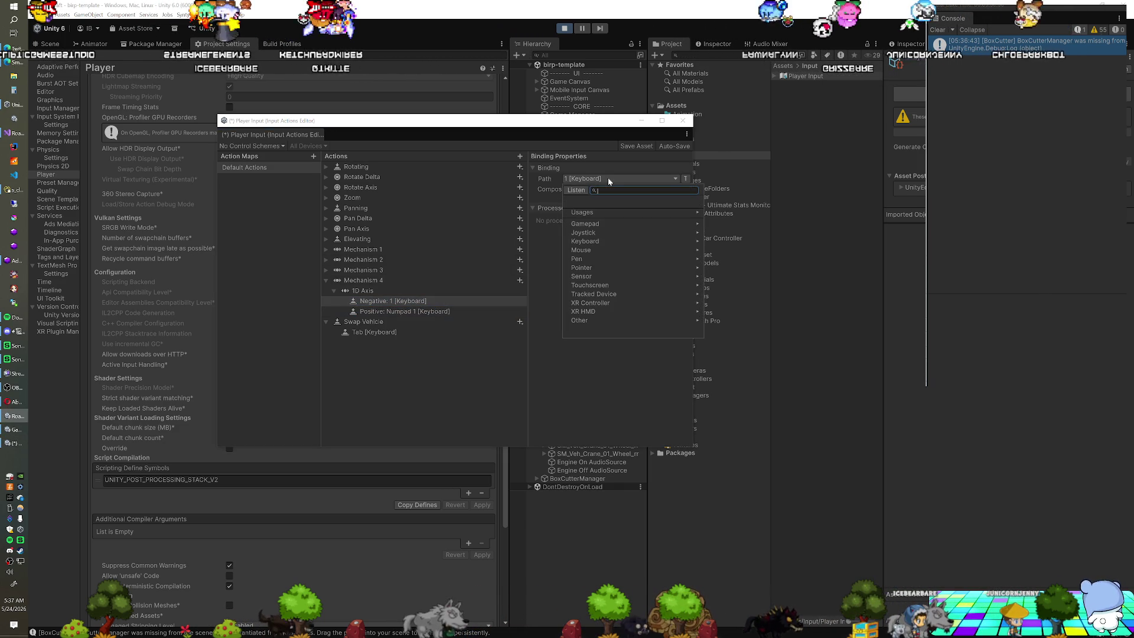
pyautogui.click(683, 120)
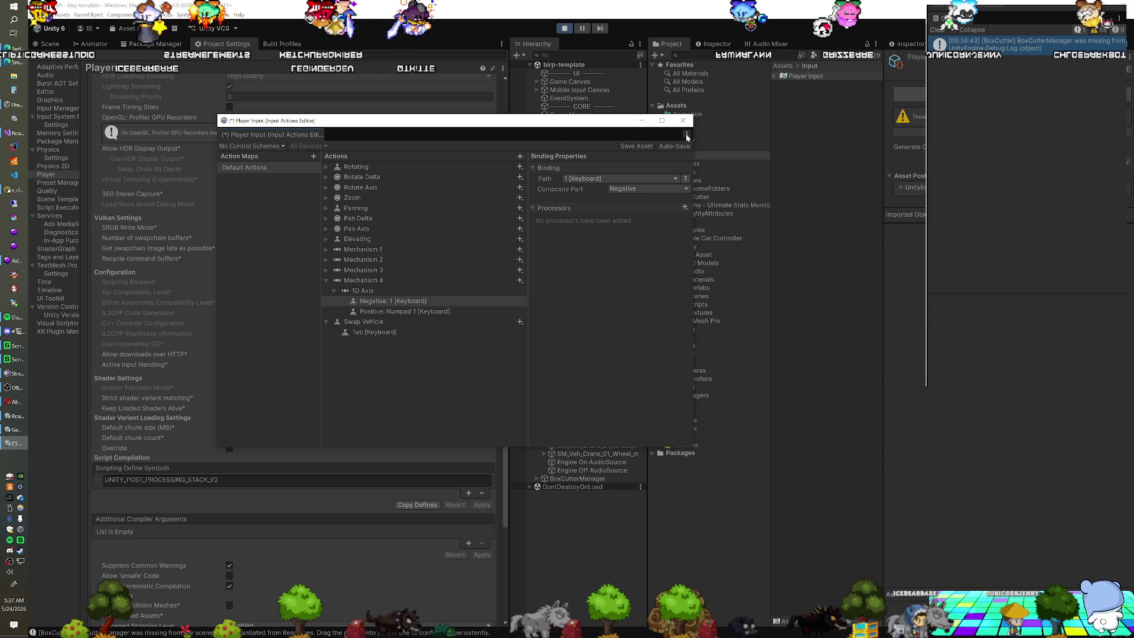
pyautogui.click(683, 121)
pyautogui.click(604, 340)
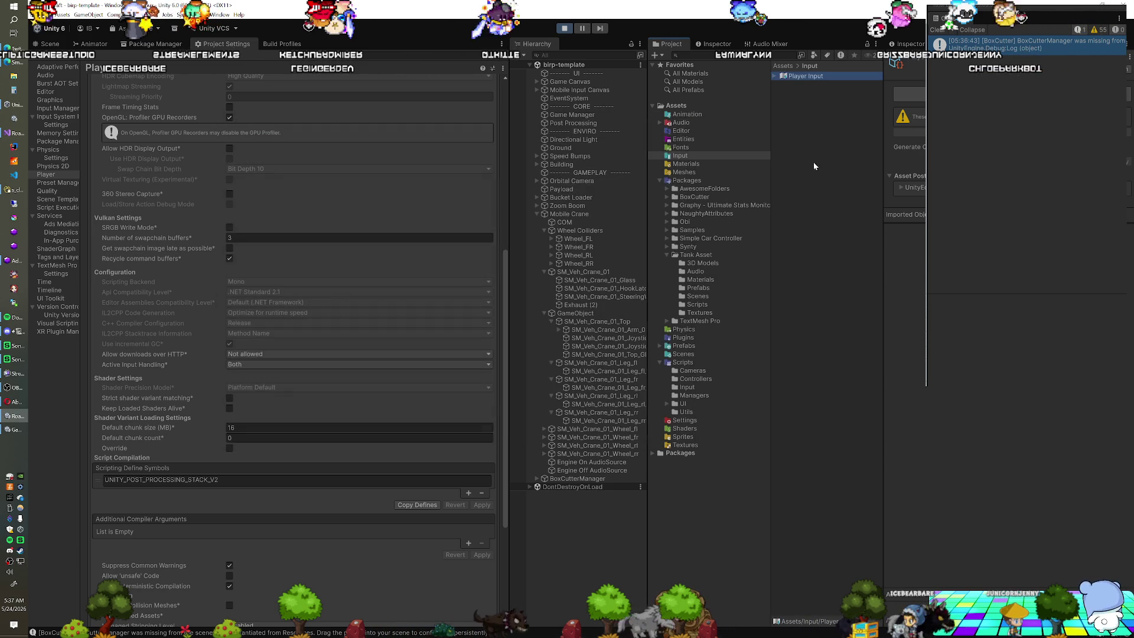
# Step: Verify Mechanism 4's Negative 1 and Positive 3 bindings, then select SM_Veh_Crane_01_Top
pyautogui.doubleClick(796, 75)
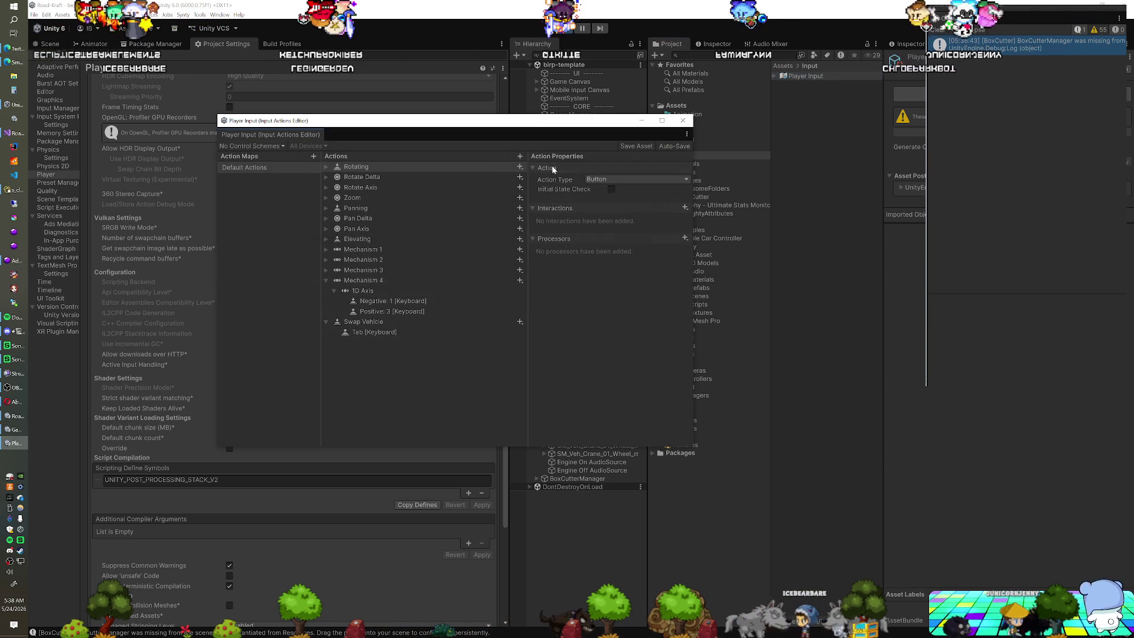
pyautogui.click(388, 281)
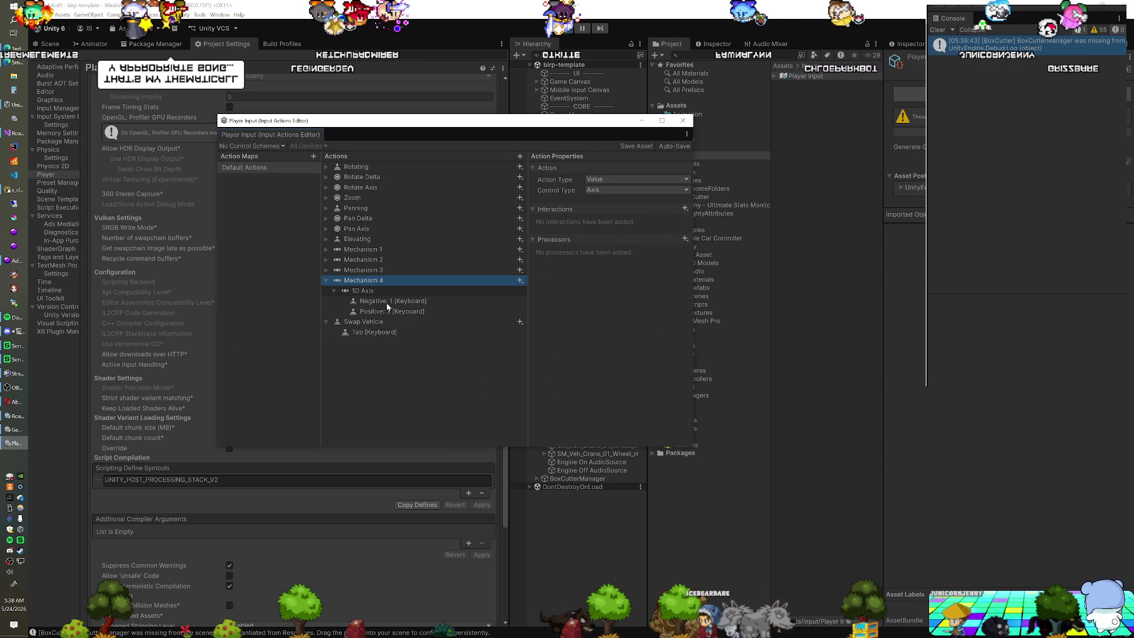
pyautogui.click(385, 300)
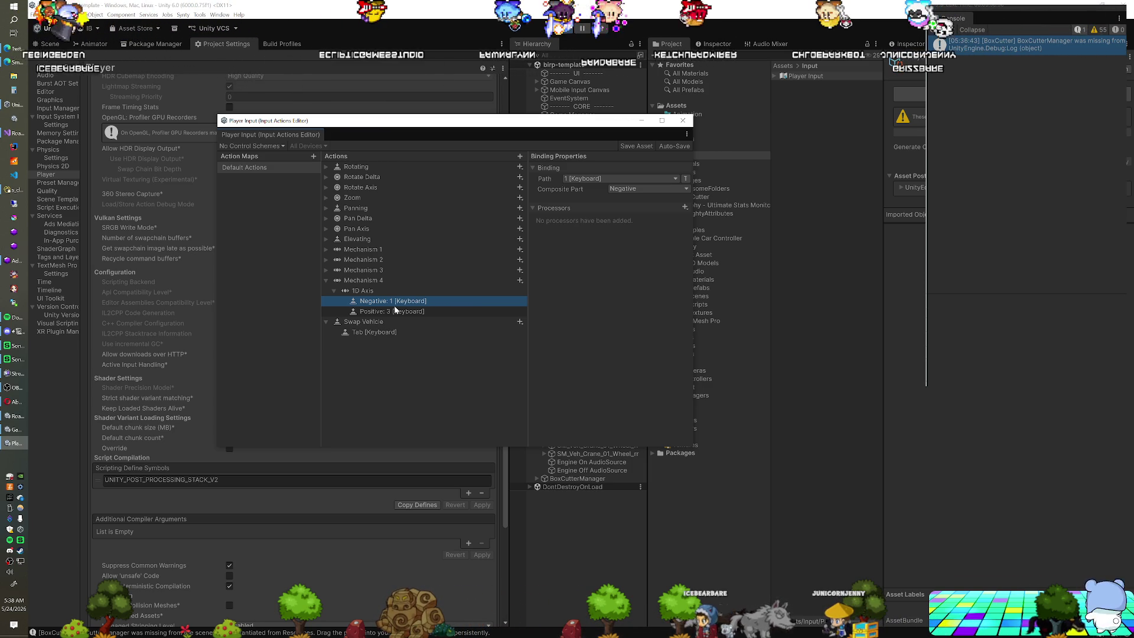
pyautogui.click(448, 310)
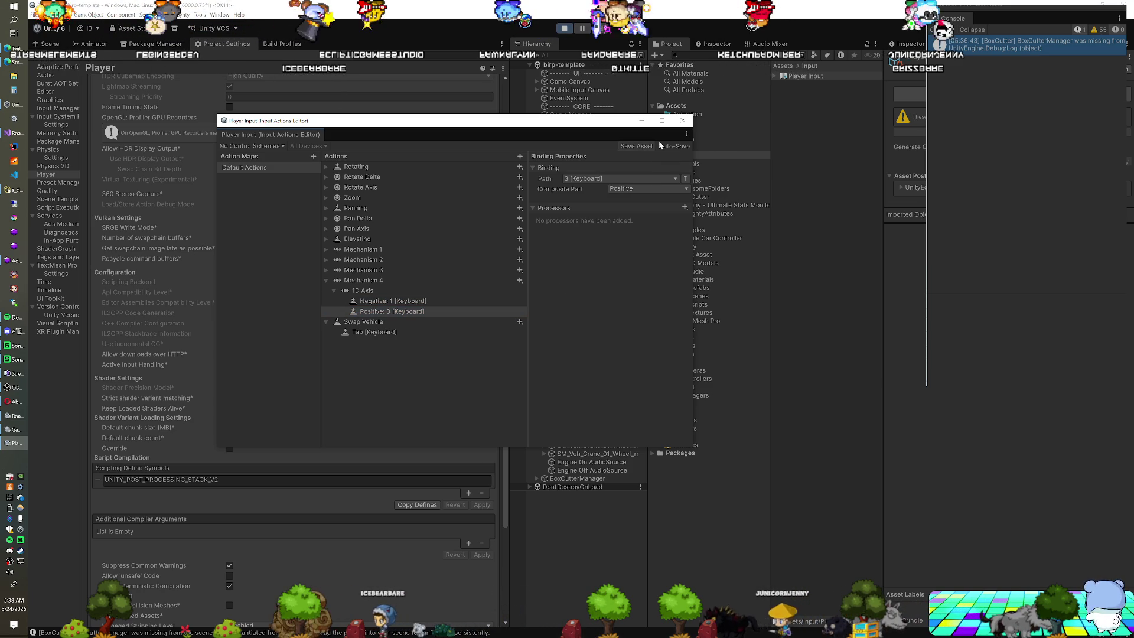
pyautogui.click(683, 120)
pyautogui.click(583, 320)
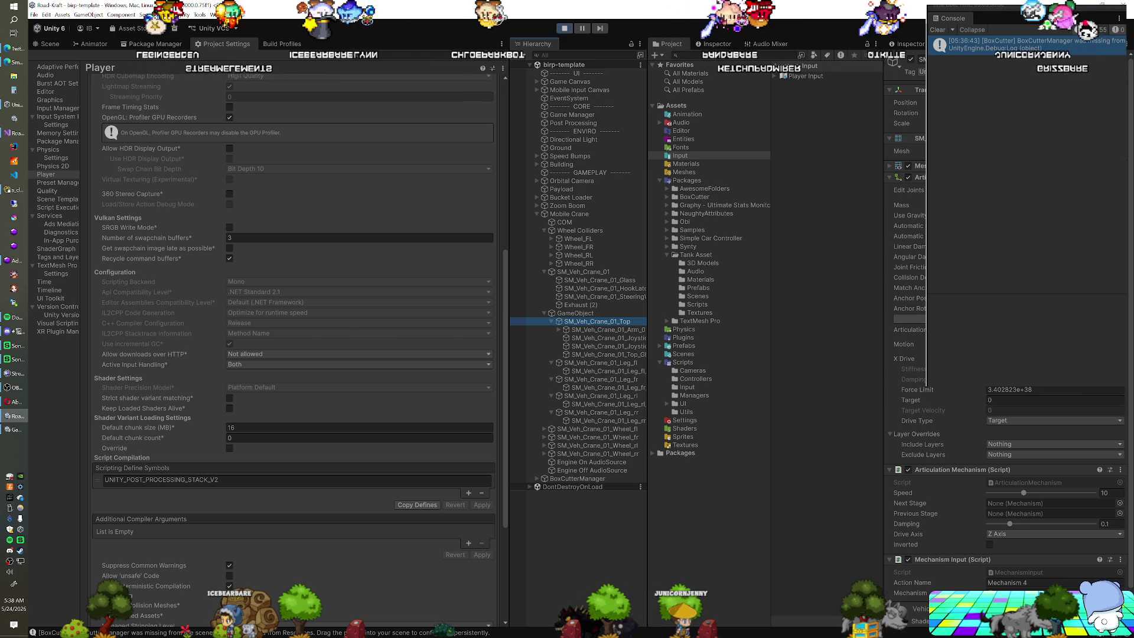
# Step: Scrub the Articulation Body X Drive Target, then enter -8.5
pyautogui.moveTo(948, 400); pyautogui.dragTo(1022, 400)
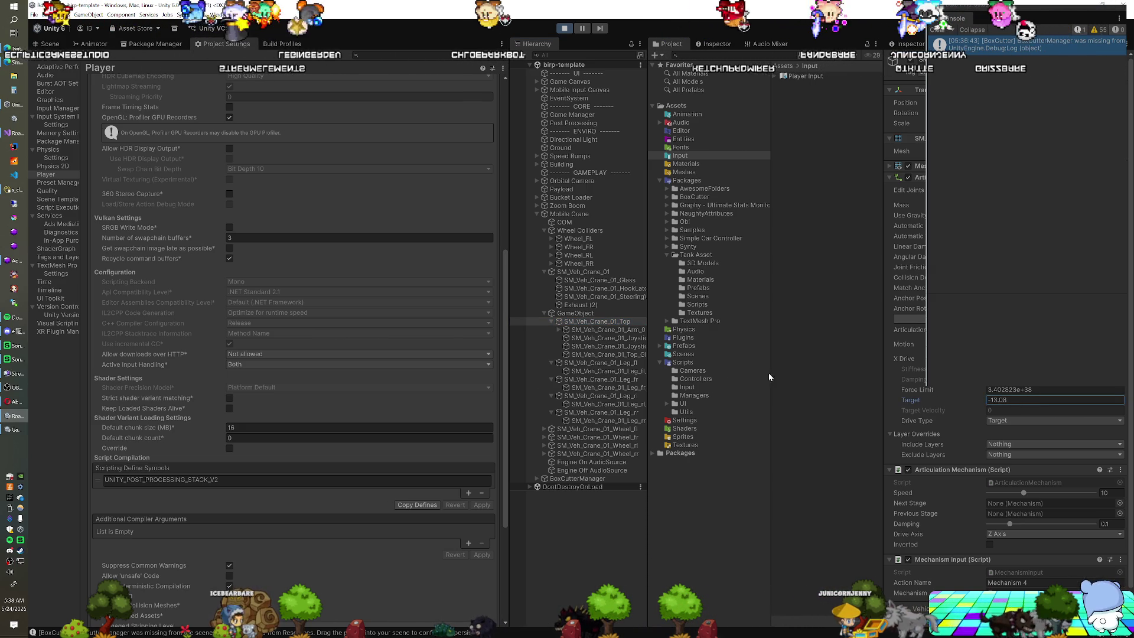
pyautogui.write('-8.5')
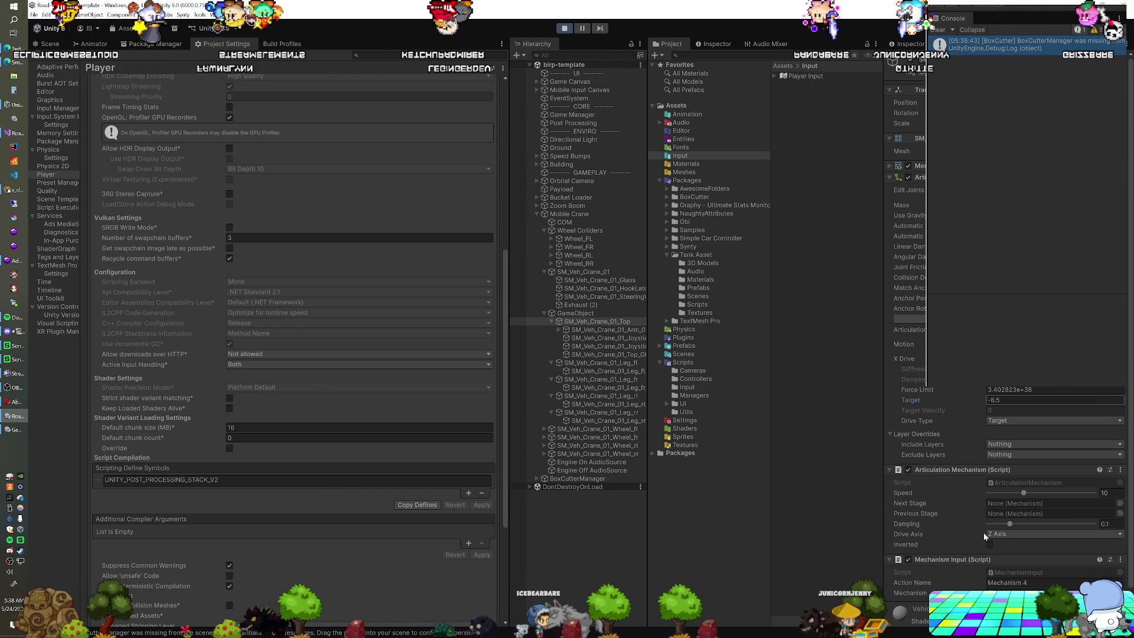
pyautogui.click(1016, 593)
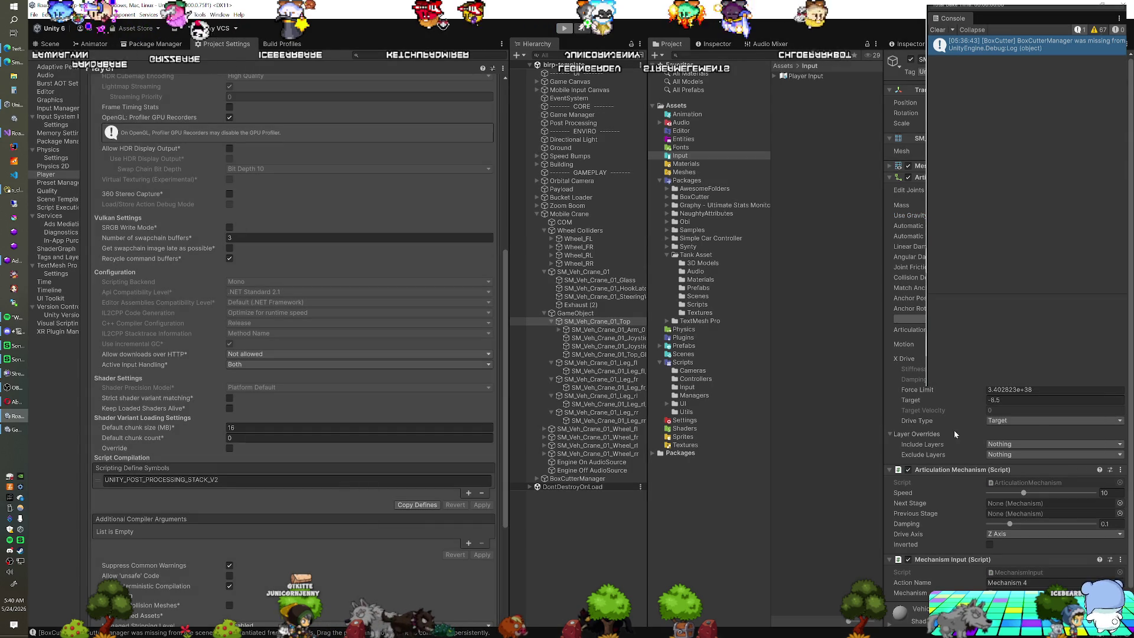
# Step: Switch the Articulation Mechanism Drive Axis to X Axis and enter Play mode
pyautogui.click(1011, 534)
pyautogui.click(1004, 542)
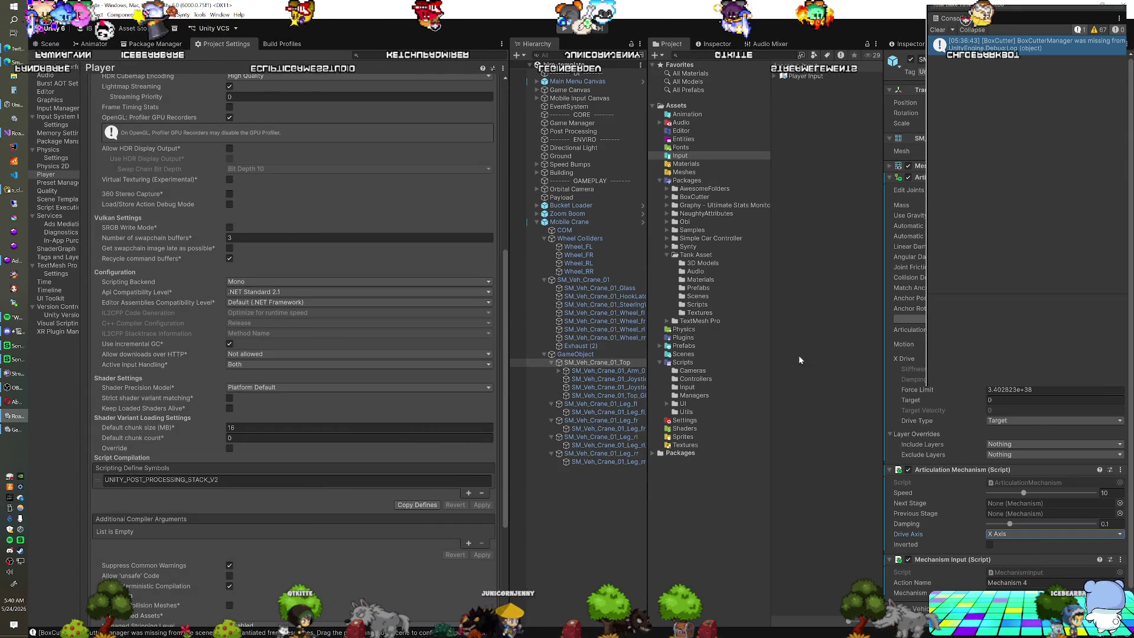
pyautogui.click(564, 30)
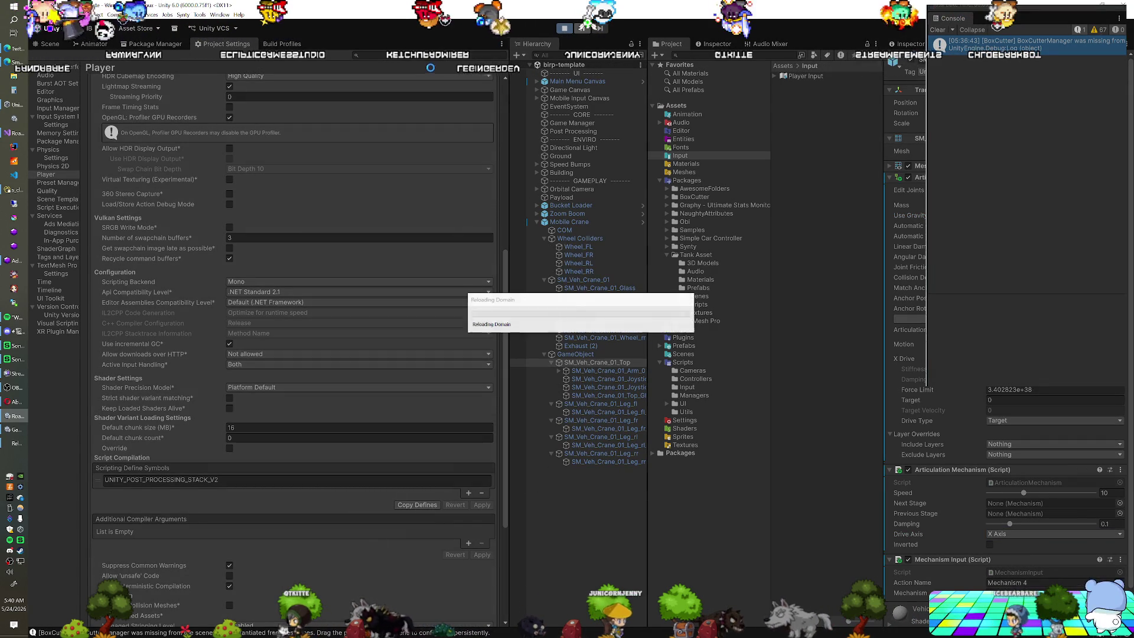